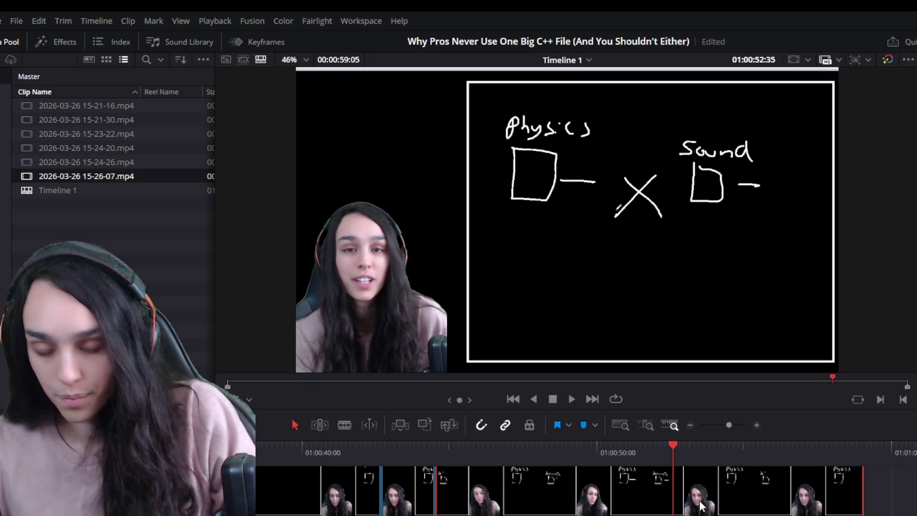
- Ripple-delete the gap so the whiteboard clips butt together
drag(689, 513, 760, 514)
click(711, 506)
key(Delete)
key(space)
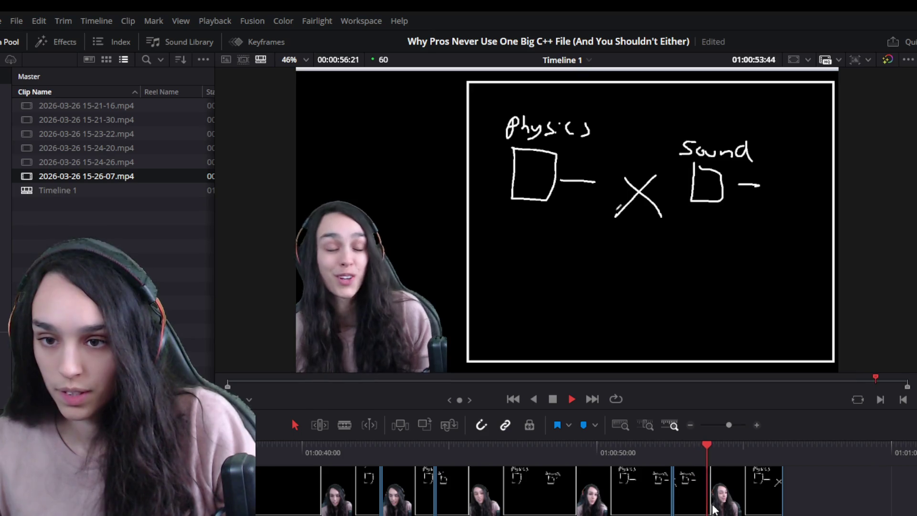
key(space)
drag(782, 510, 734, 512)
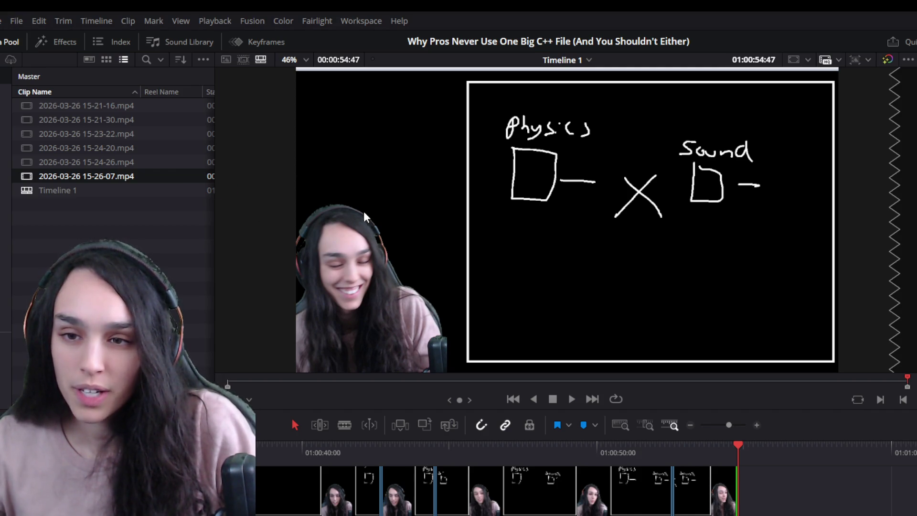
key(shift+F12)
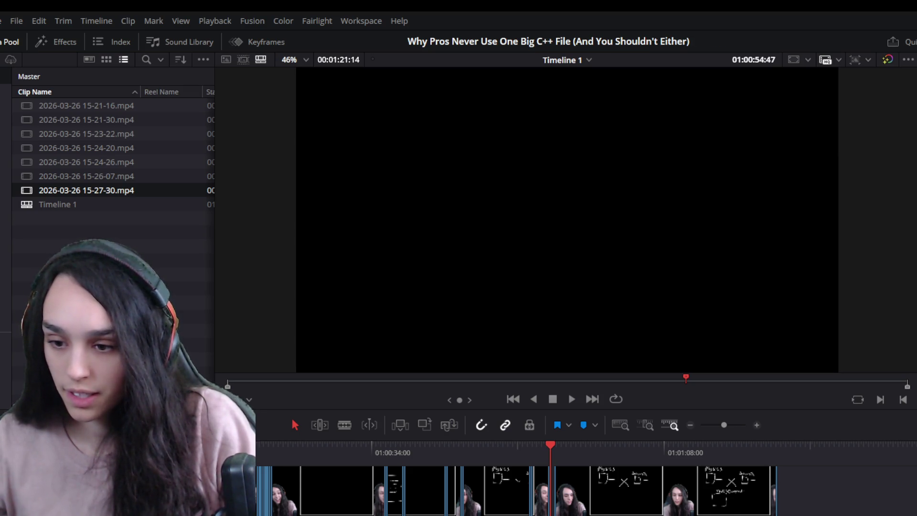
- Trim the opening frames off the appended whiteboard clip's start
key(ctrl+z)
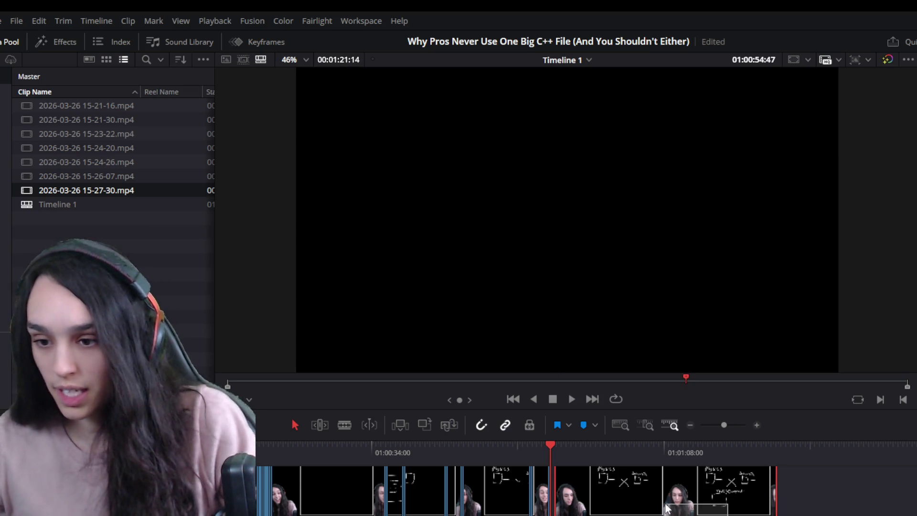
key(ctrl+z)
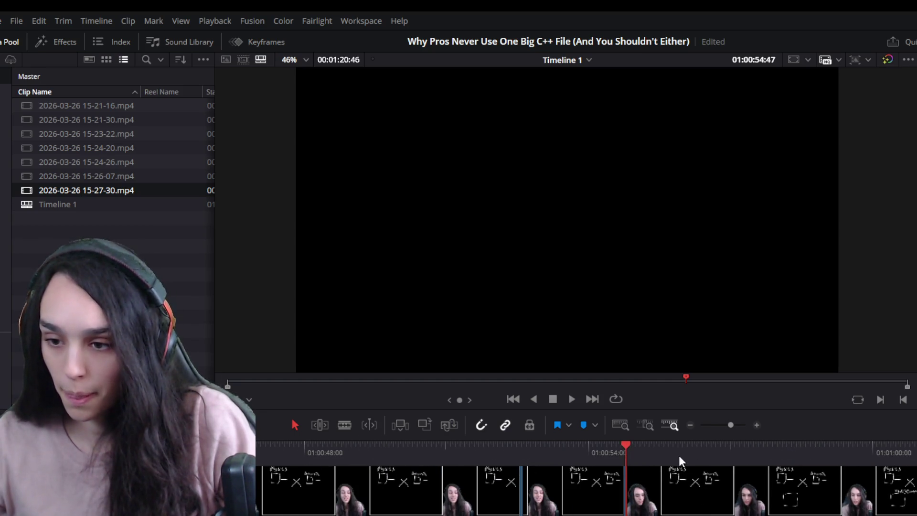
drag(697, 449, 710, 448)
drag(625, 492, 696, 492)
key(space)
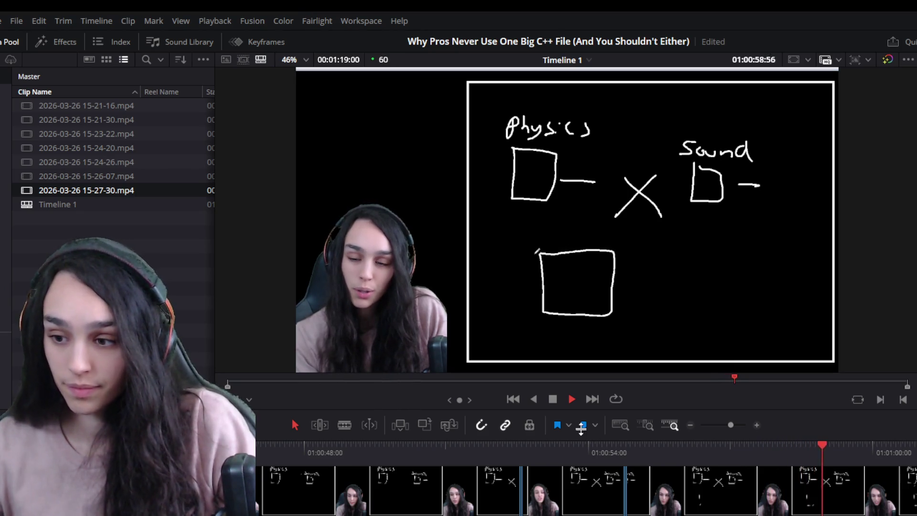
- Play through the clip and trim its end to the playhead, leaving the timeline at 00:01:17:01
key(ctrl+minus)
key(space)
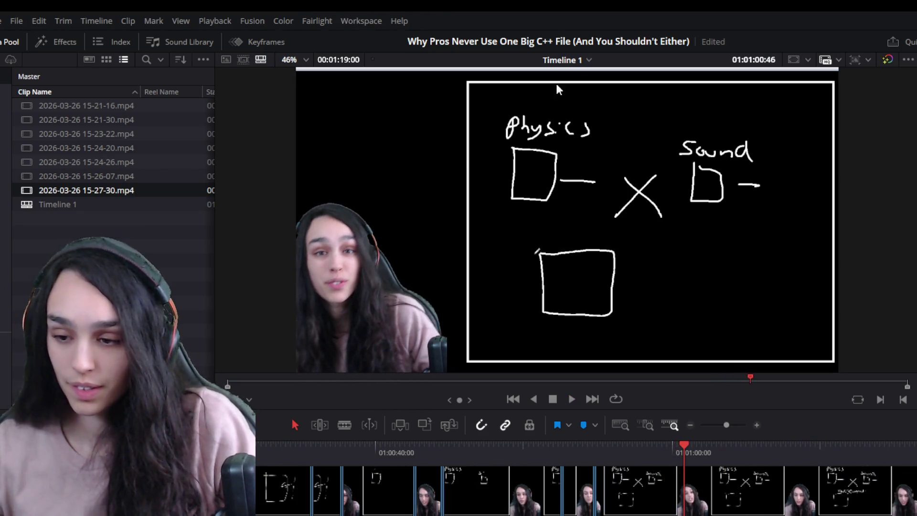
key(ctrl+equal)
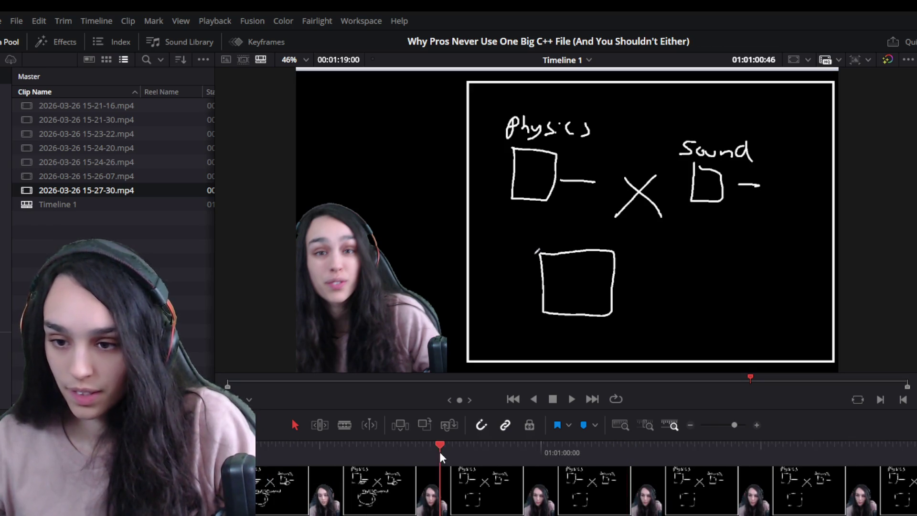
click(525, 453)
key(space)
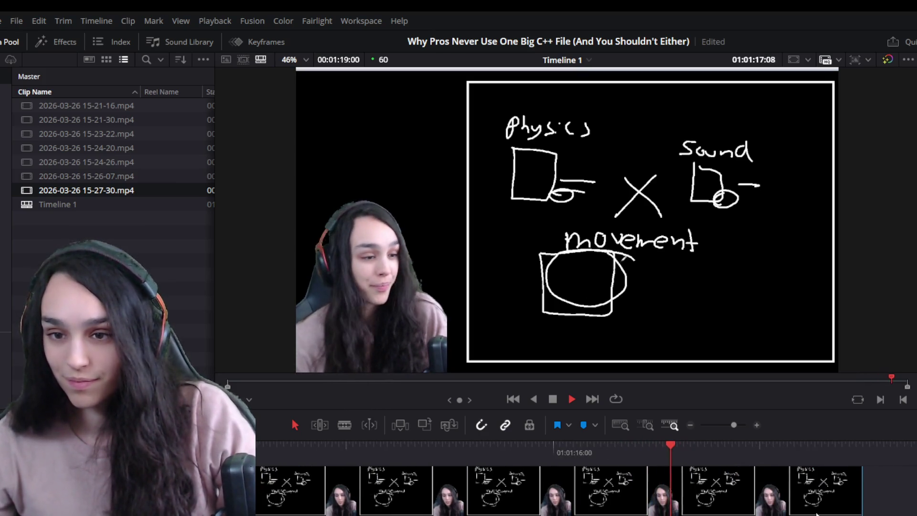
key(space)
key(Left)
key(Left)
key(Left)
drag(860, 491, 658, 491)
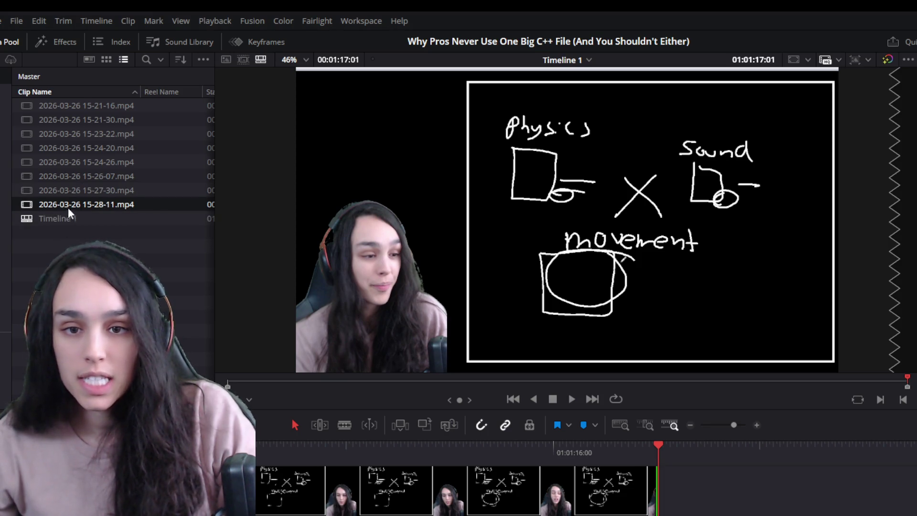
drag(72, 205, 654, 485)
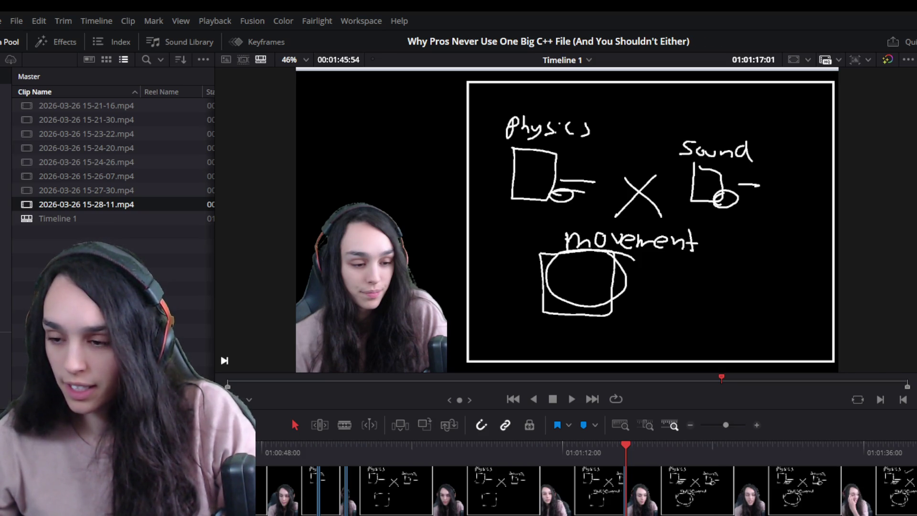
drag(459, 412, 458, 198)
click(807, 497)
ctrl+click(744, 446)
key(Delete)
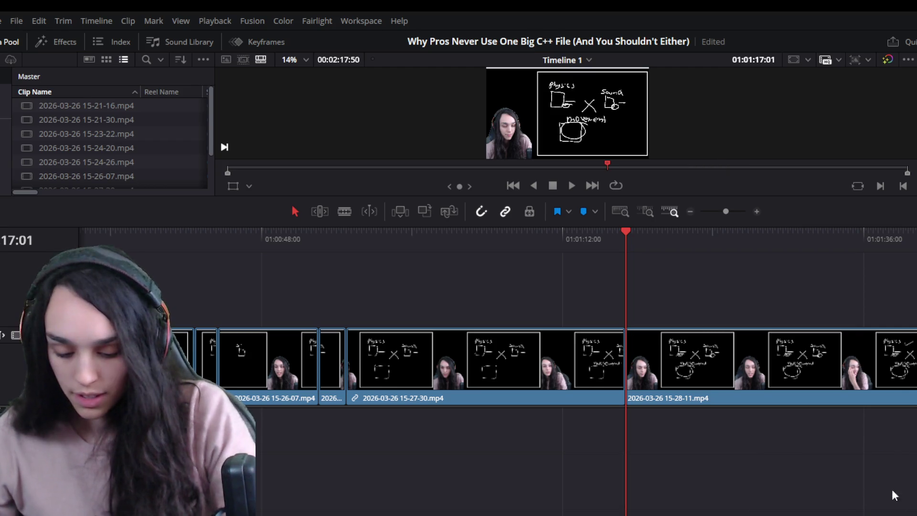
key(ctrl+z)
- Play back the new 15-28-11 clip to check it
click(793, 384)
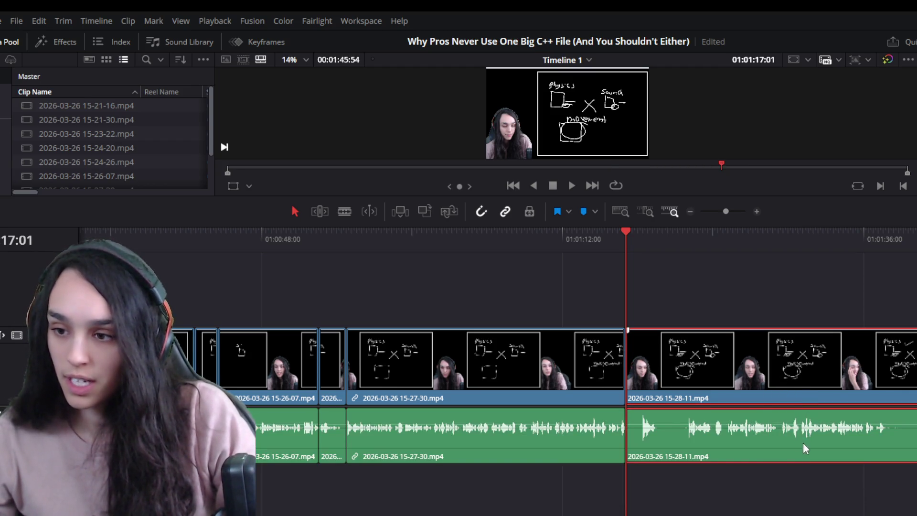
scroll(763, 471, up, 3)
click(794, 248)
key(space)
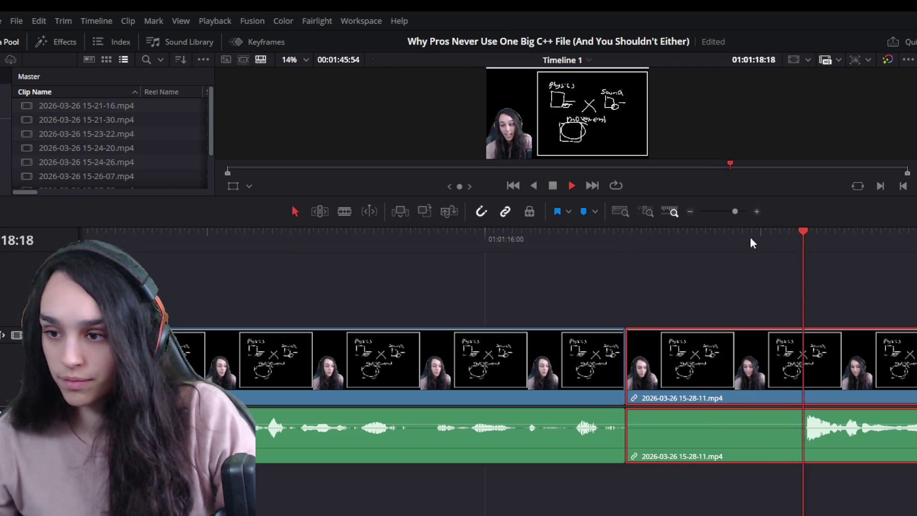
key(space)
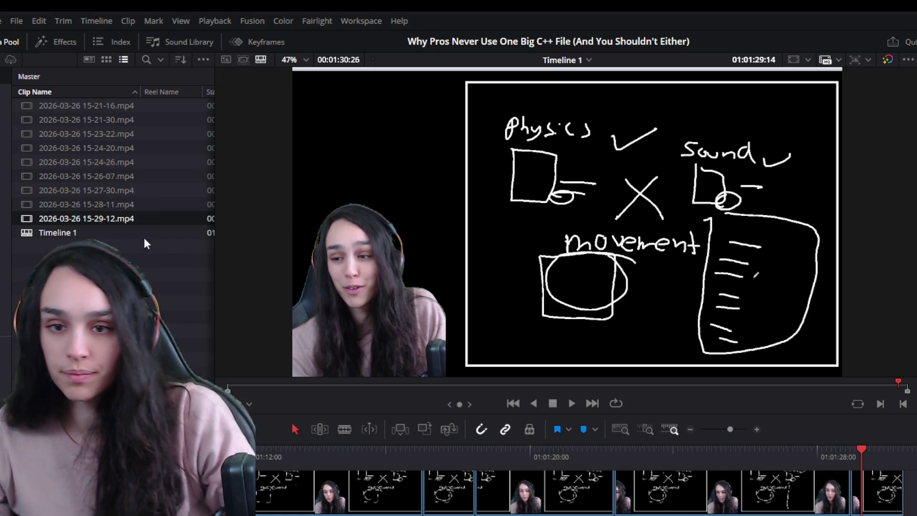
key(shift+F12)
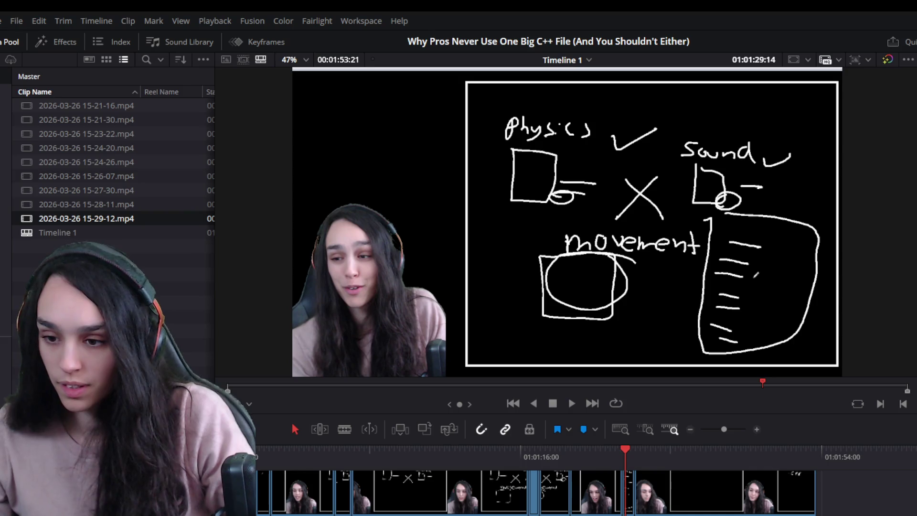
drag(815, 511, 808, 511)
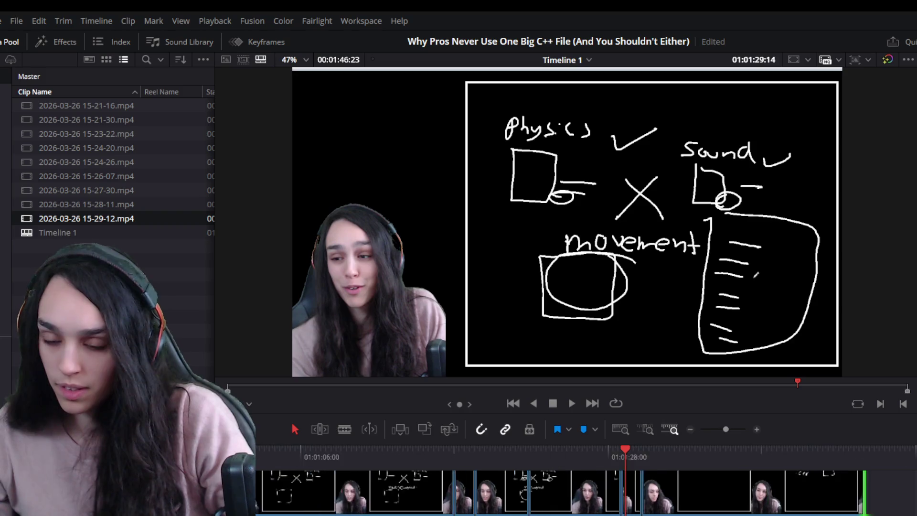
drag(740, 492, 795, 492)
key(space)
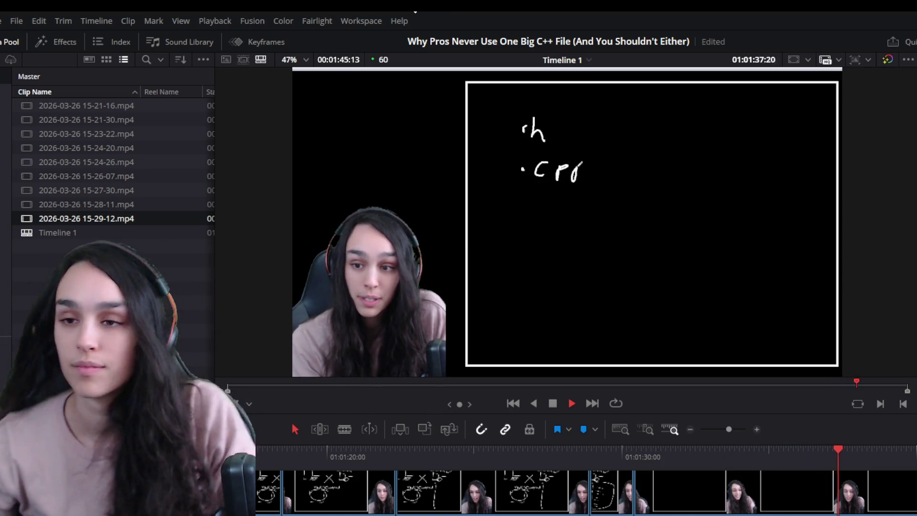
key(space)
key(ctrl+minus)
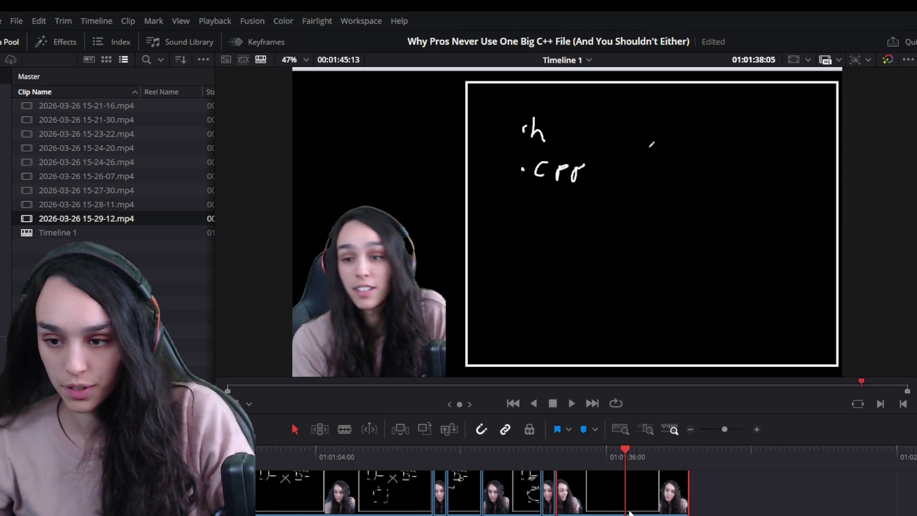
key(Delete)
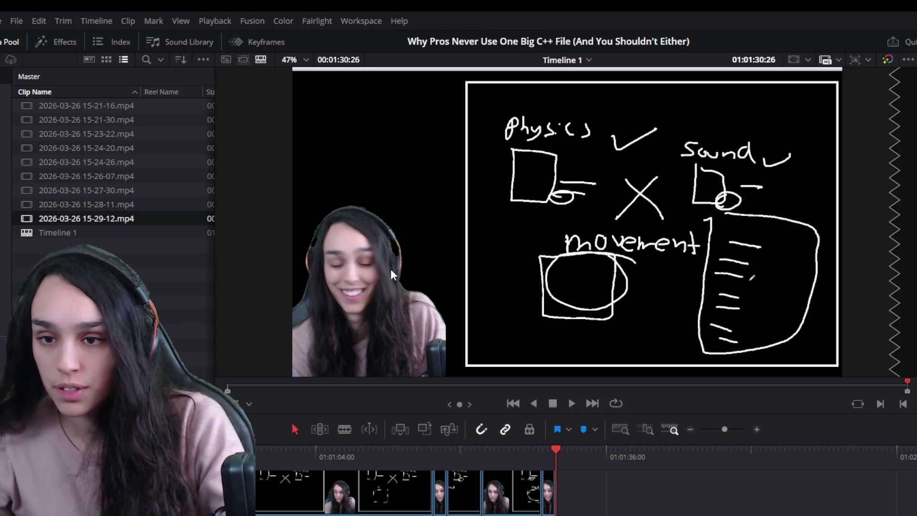
drag(109, 240, 594, 492)
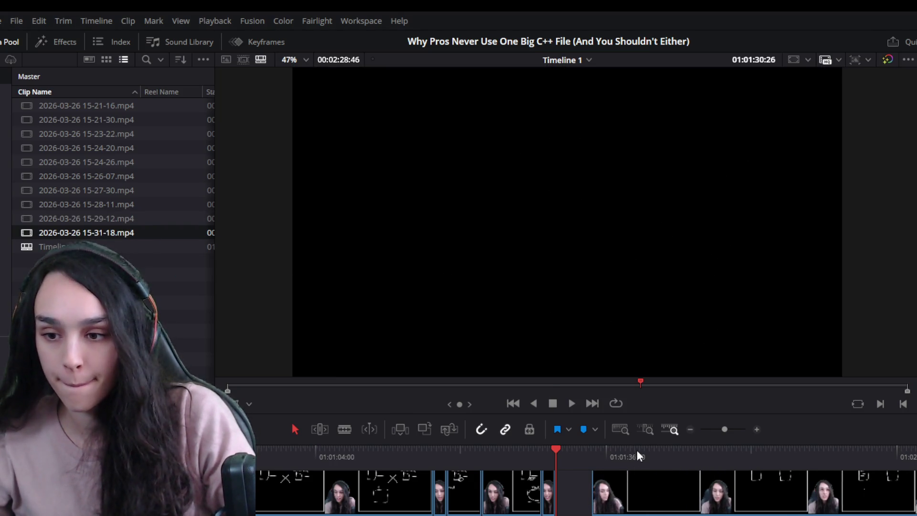
- Preview the new recording from its start, then play the timeline's final seconds
drag(636, 455, 598, 455)
key(space)
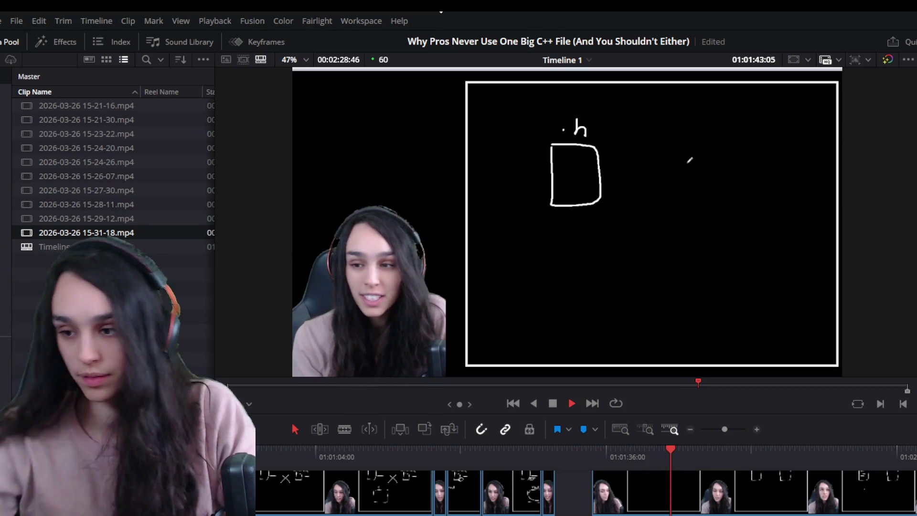
key(space)
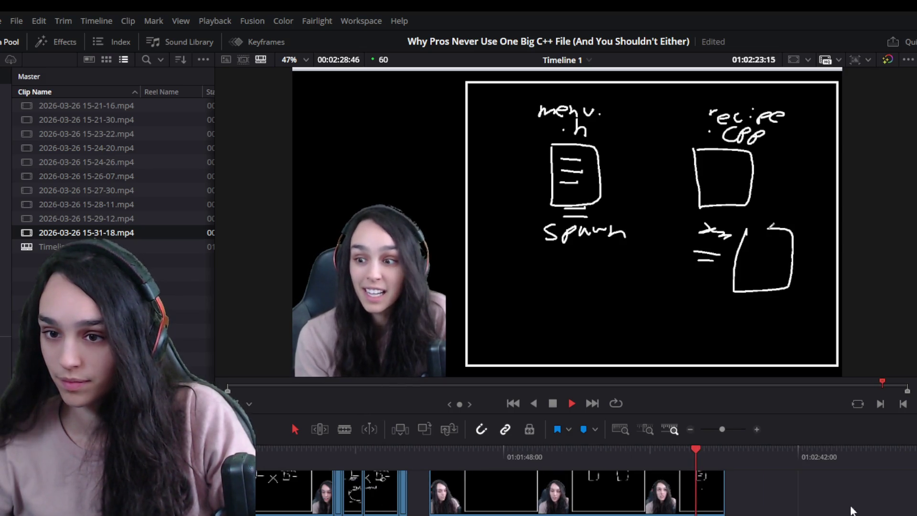
key(space)
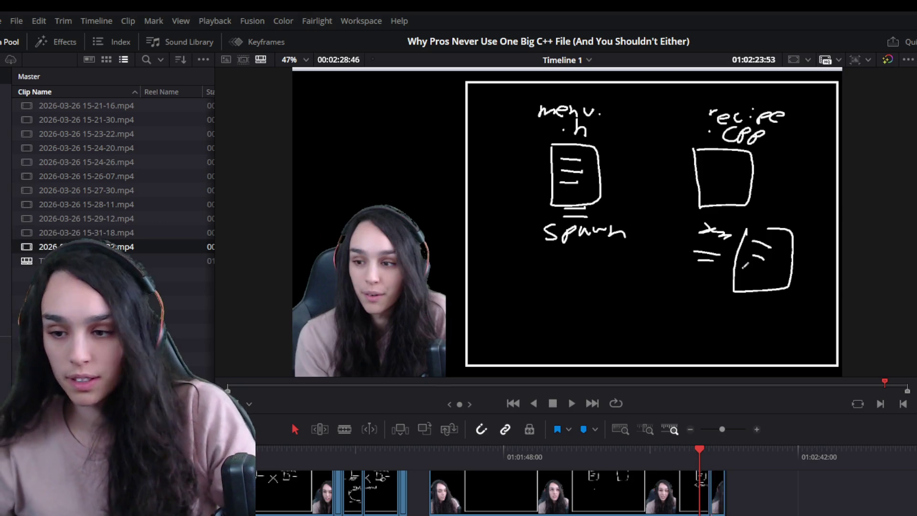
click(755, 449)
key(space)
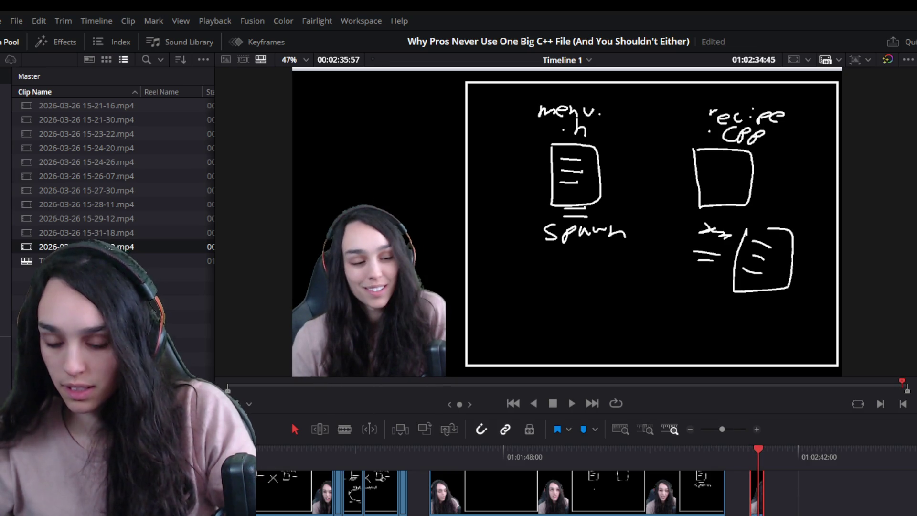
click(749, 449)
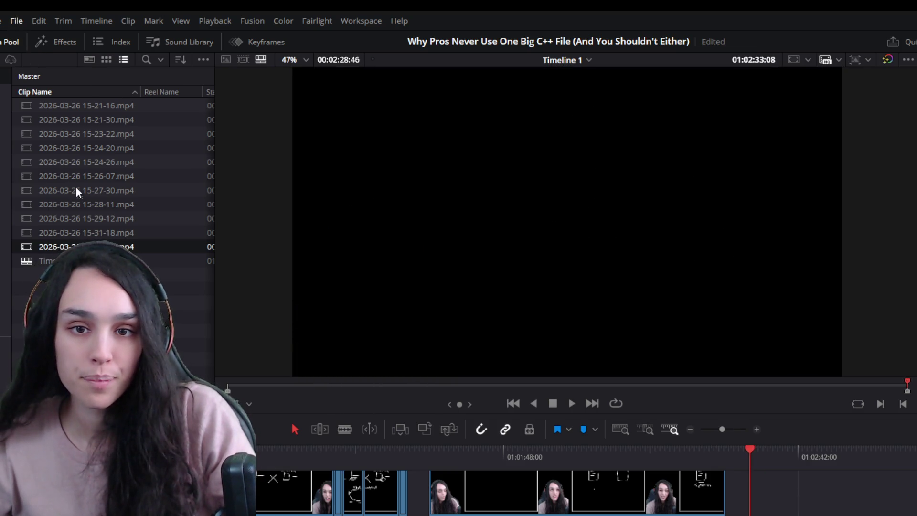
- Save the project, add the newest whiteboard recording to the timeline's end, and play it
key(ctrl+s)
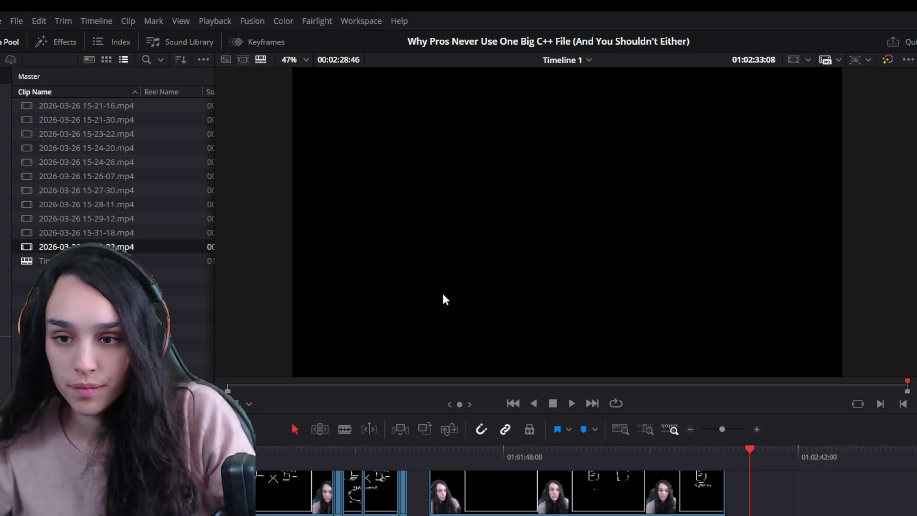
mouse_move(327, 315)
mouse_down()
mouse_move(695, 473)
mouse_move(764, 512)
mouse_up()
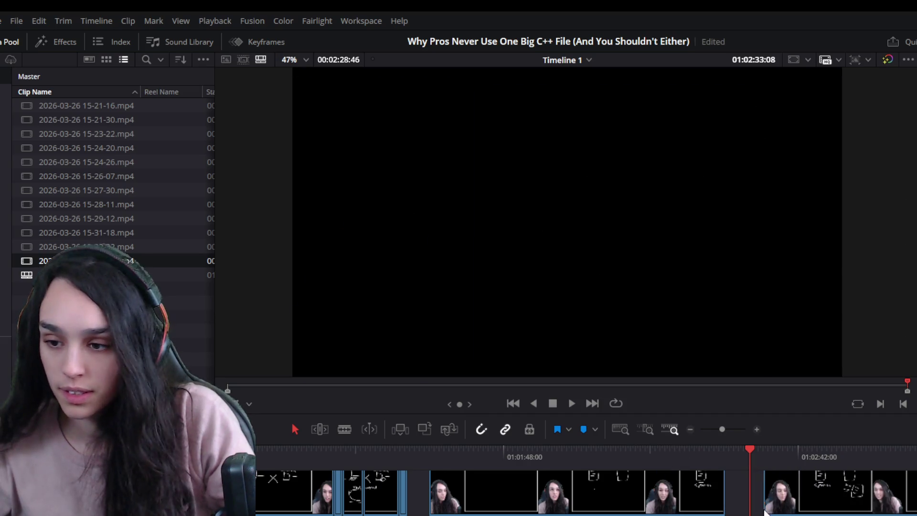
click(803, 463)
key(space)
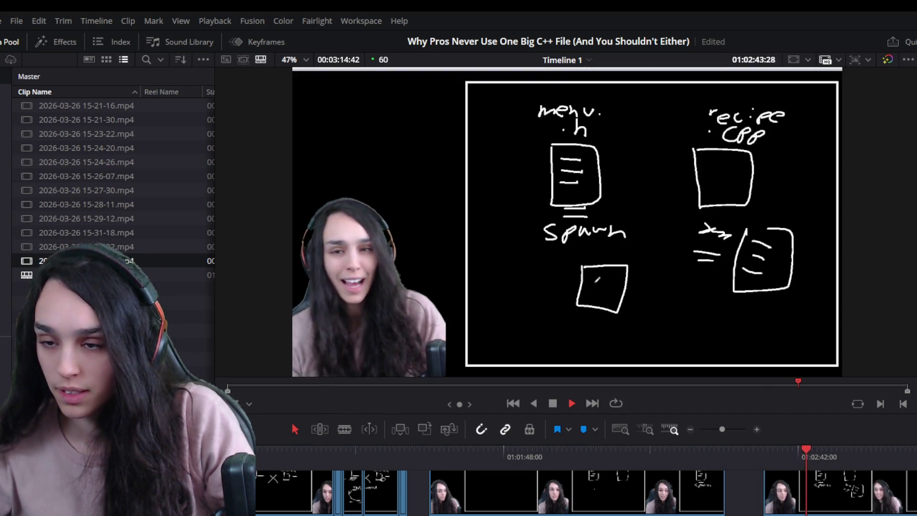
key(space)
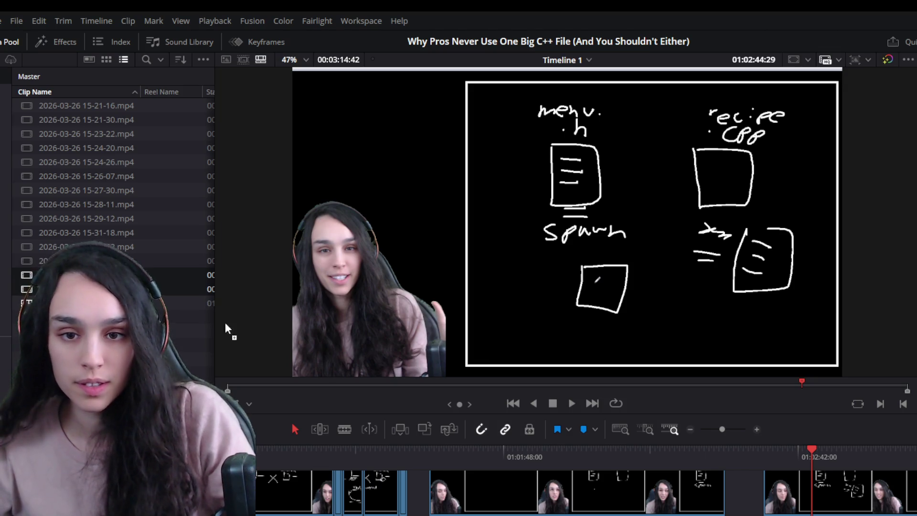
- Review the later part where the new box is drawn, then save again
key(space)
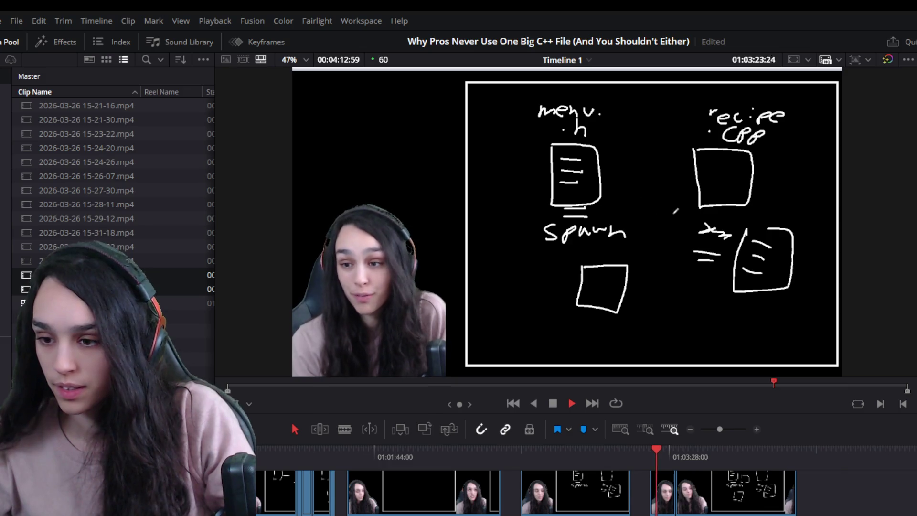
scroll(683, 472, up, 1)
click(666, 453)
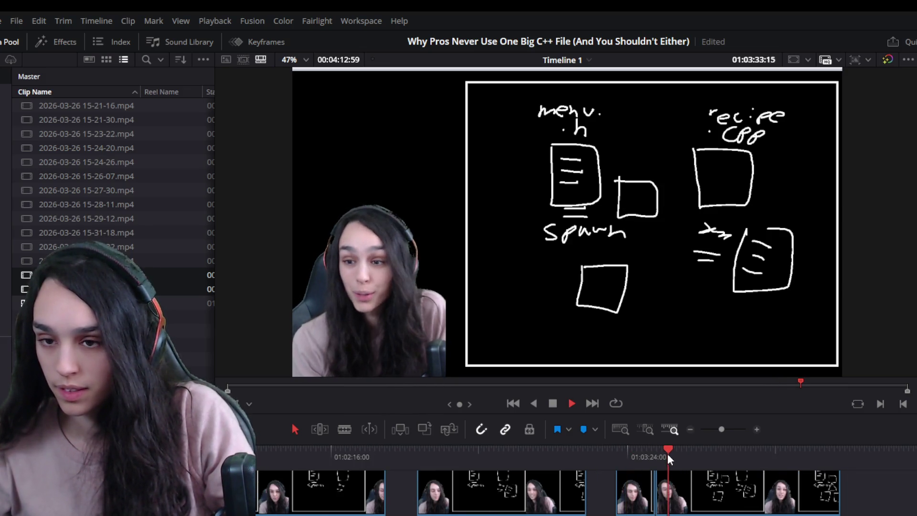
click(658, 461)
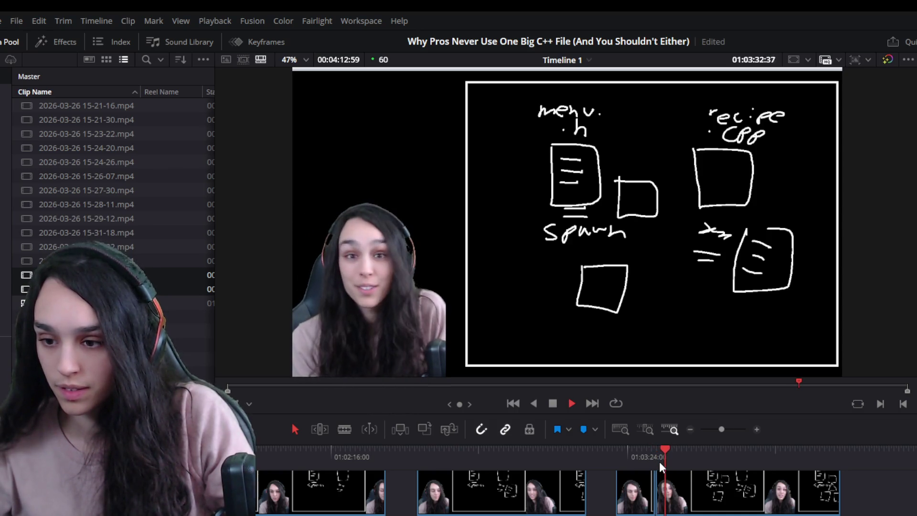
key(space)
key(ctrl+s)
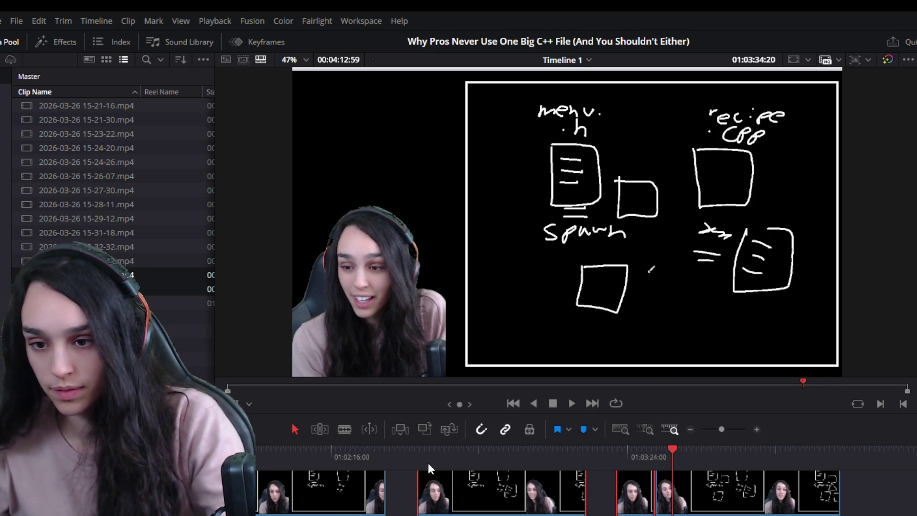
- Delete the unwanted clips after 01:02:16, shortening the timeline to 00:03:24:51
click(424, 454)
key(space)
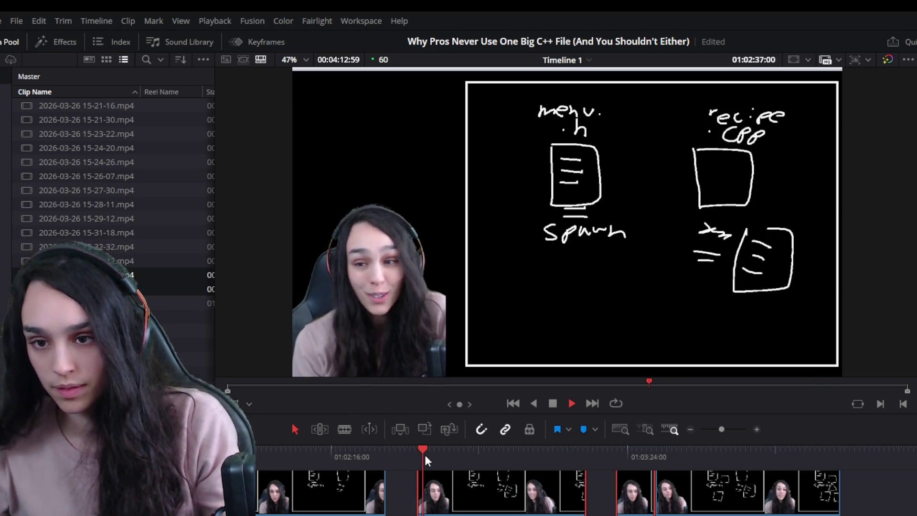
key(space)
drag(404, 505, 626, 515)
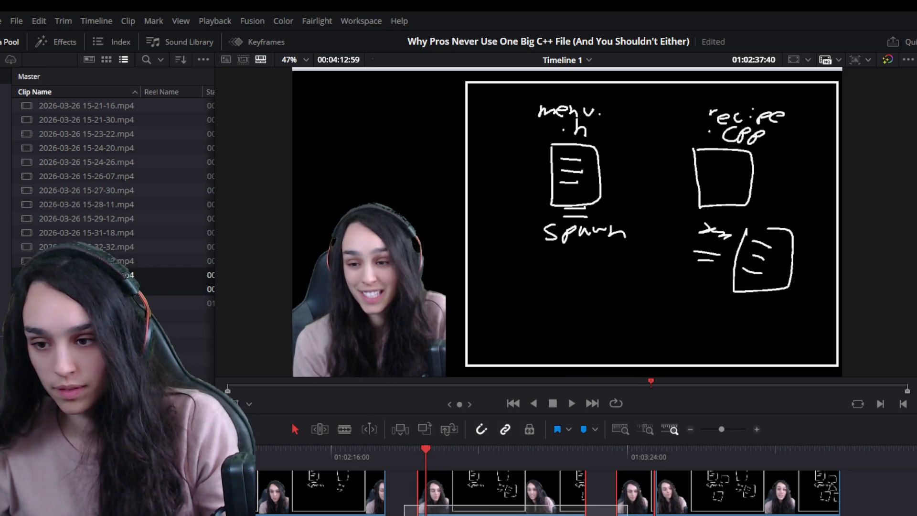
key(Delete)
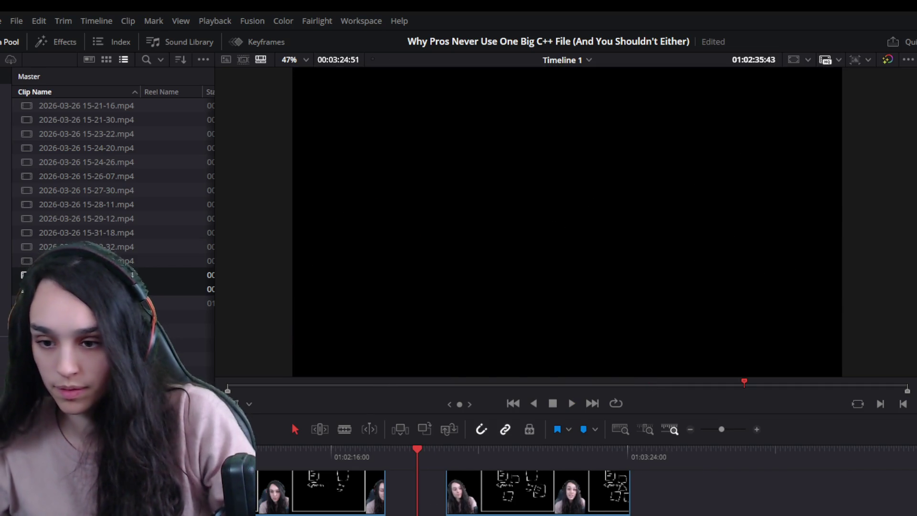
key(Up)
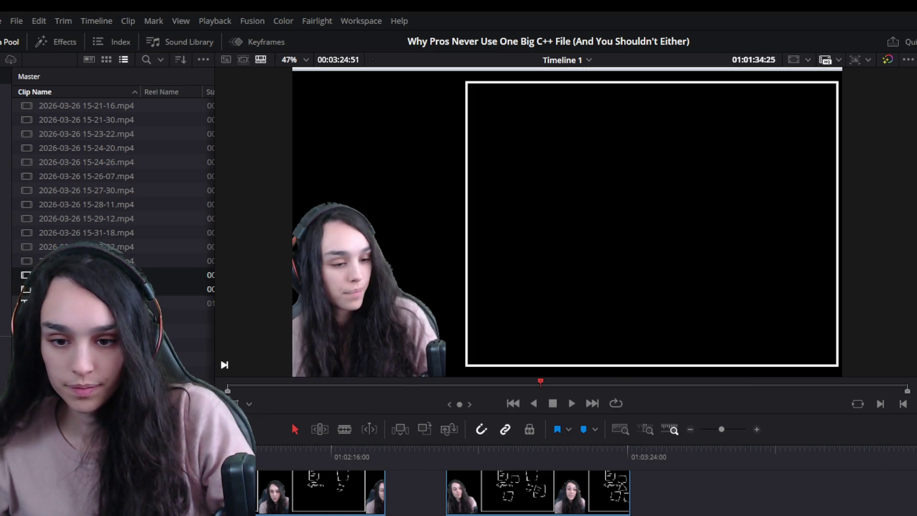
key(ctrl+equal)
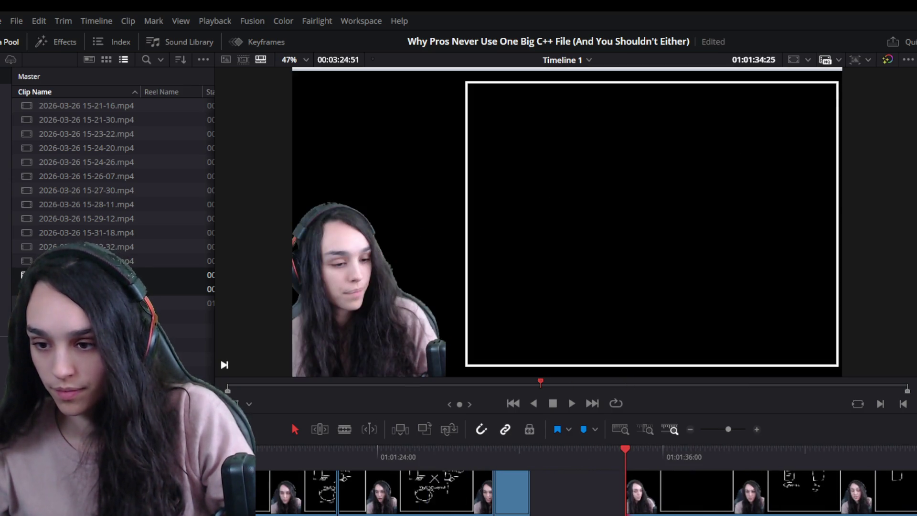
key(Up)
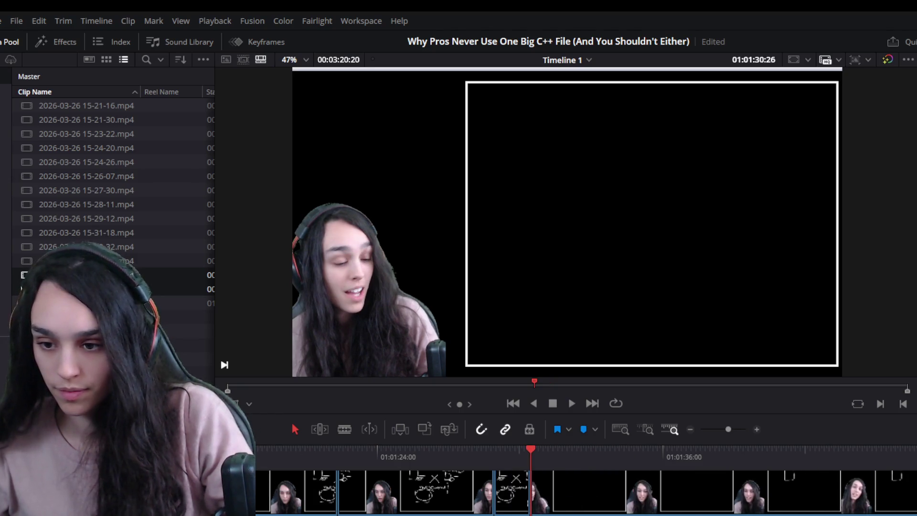
key(ctrl+minus)
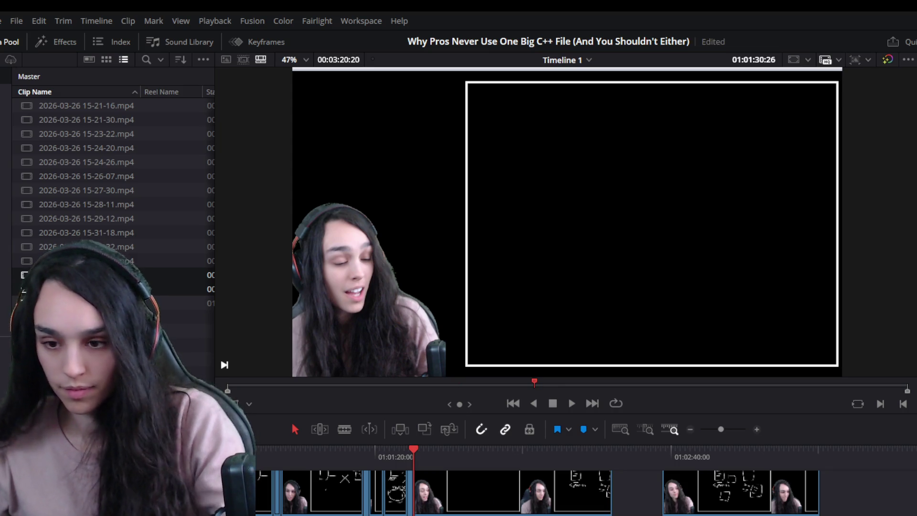
key(ctrl+equal)
key(ctrl+equal)
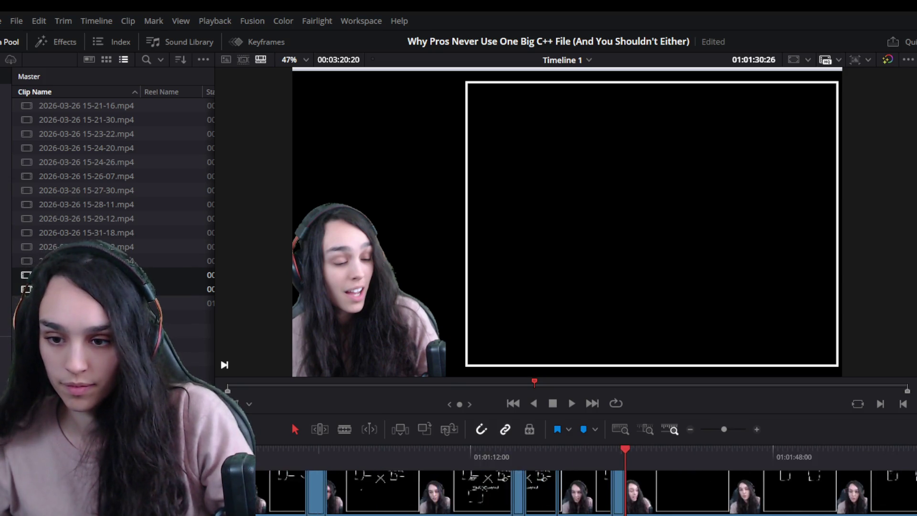
key(space)
key(ctrl+equal)
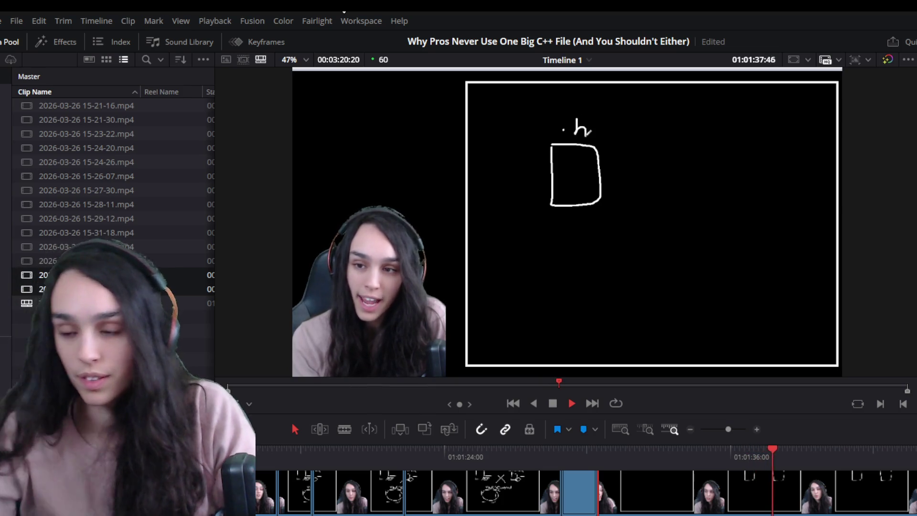
click(717, 425)
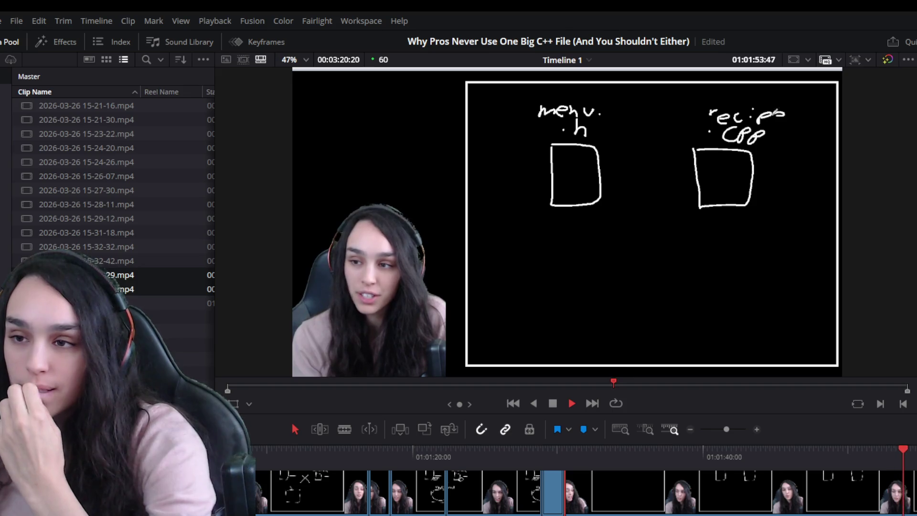
key(ctrl+minus)
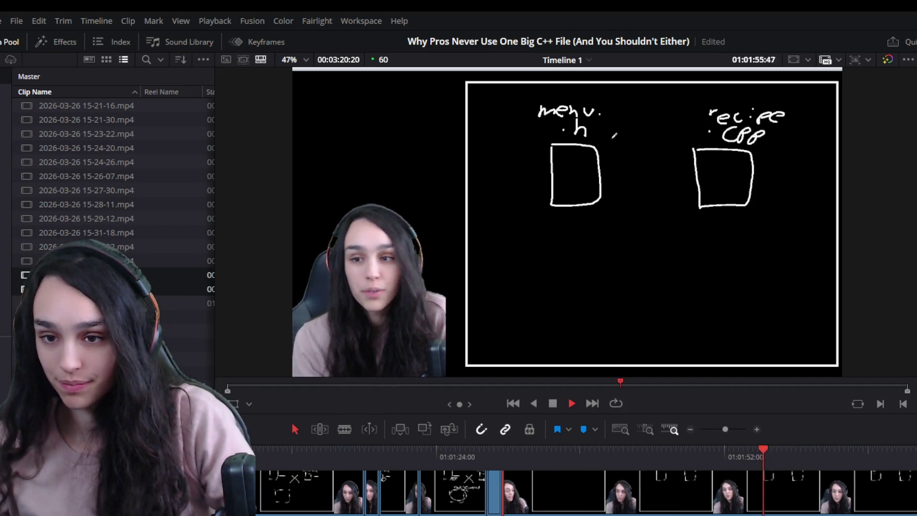
- Remove the unwanted stretch of footage ending at the playhead
key(ctrl+equal)
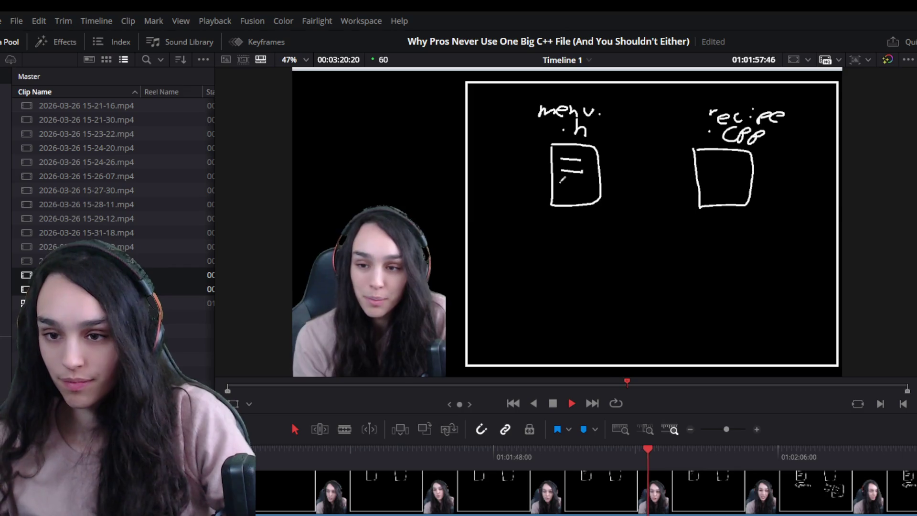
key(ctrl+equal)
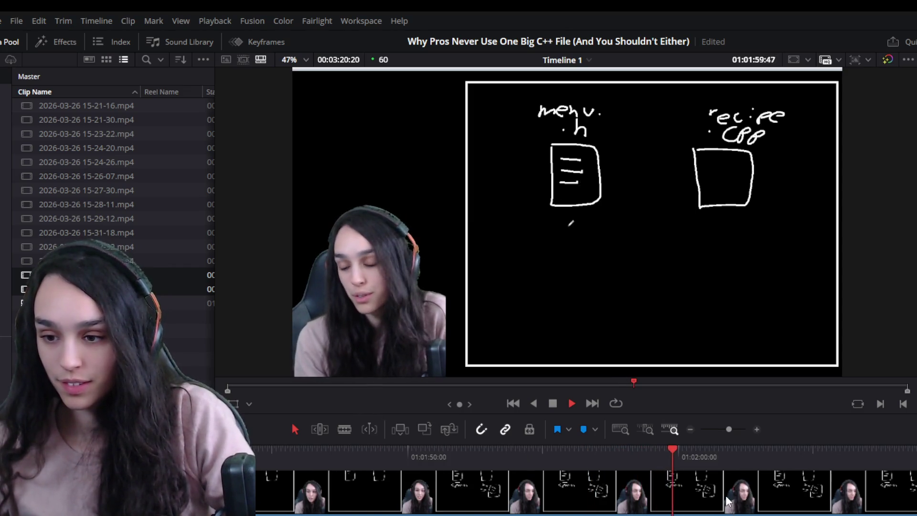
key(space)
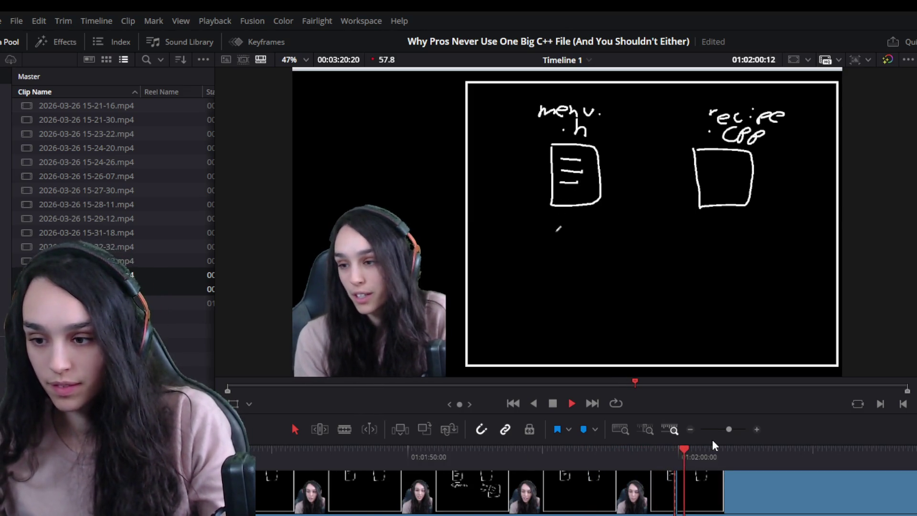
key(space)
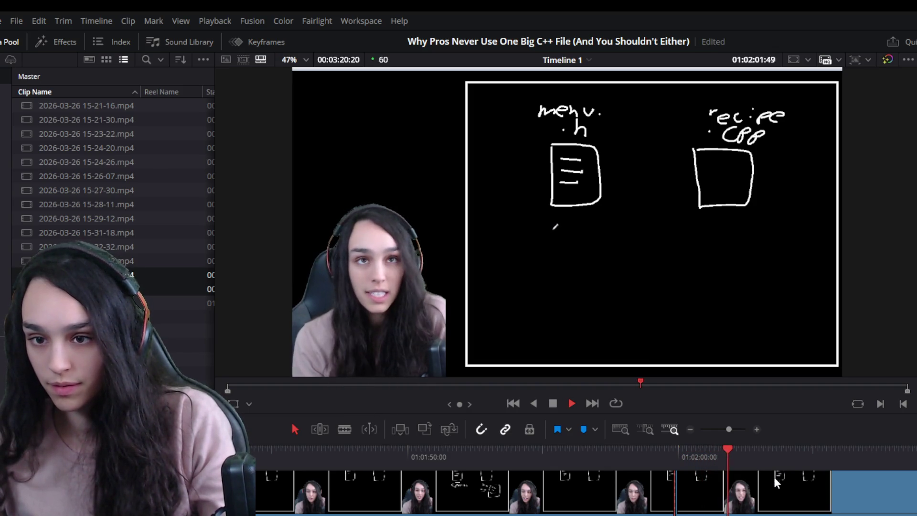
click(779, 457)
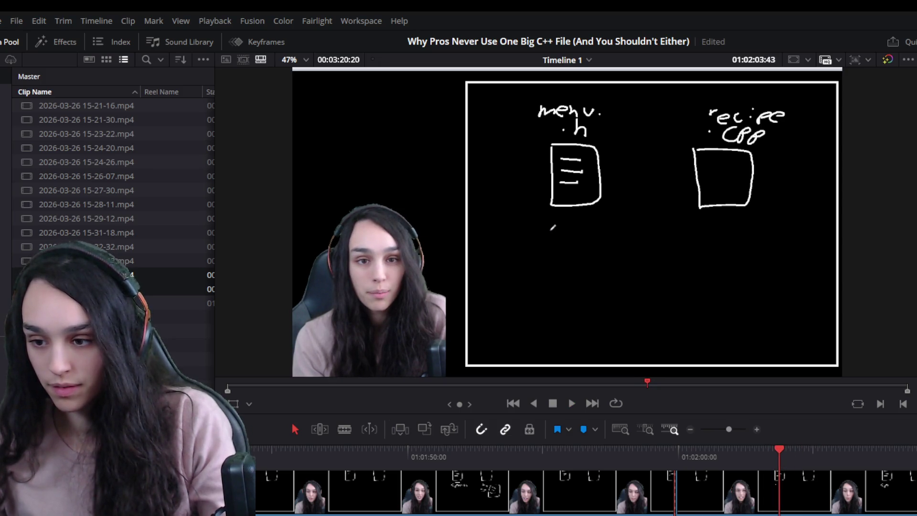
click(684, 501)
key(BackSpace)
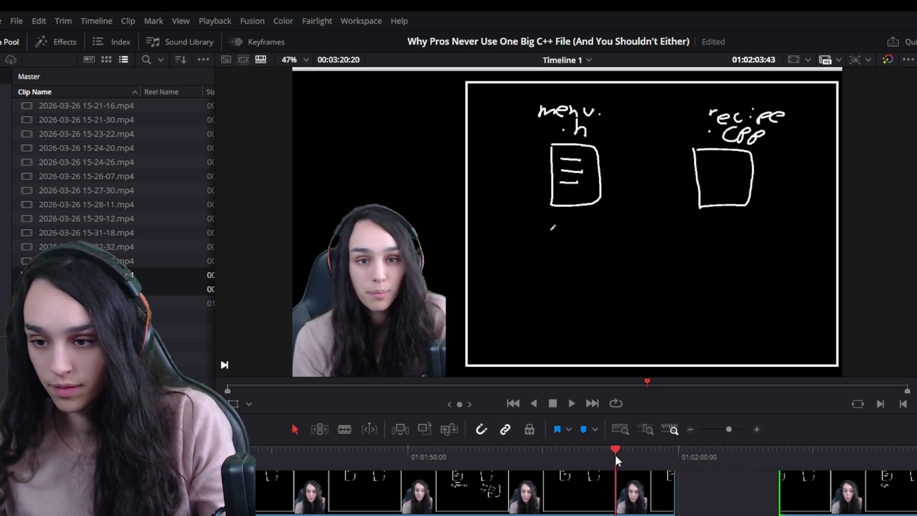
- Trim the whiteboard clip's tail so later clips close up, then play it back
scroll(616, 459, up, 2)
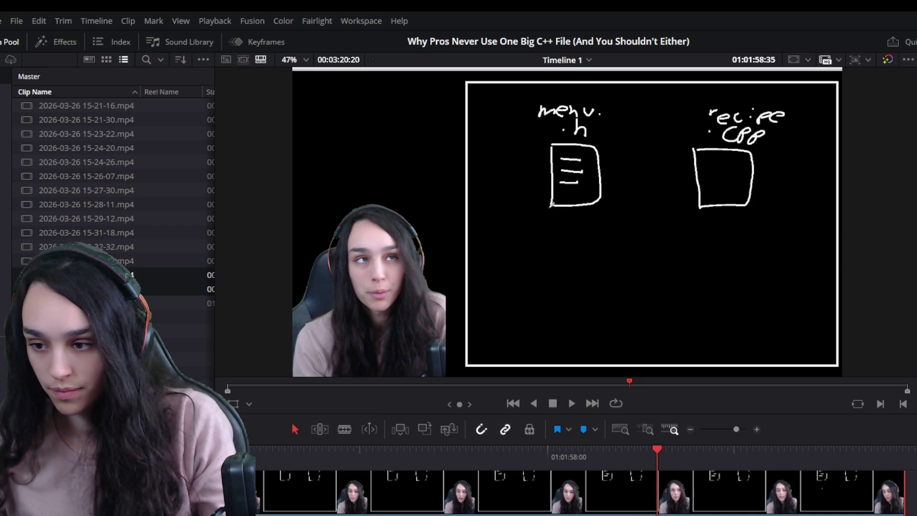
mouse_move(898, 510)
mouse_down()
mouse_move(635, 509)
mouse_move(708, 511)
mouse_up()
key(space)
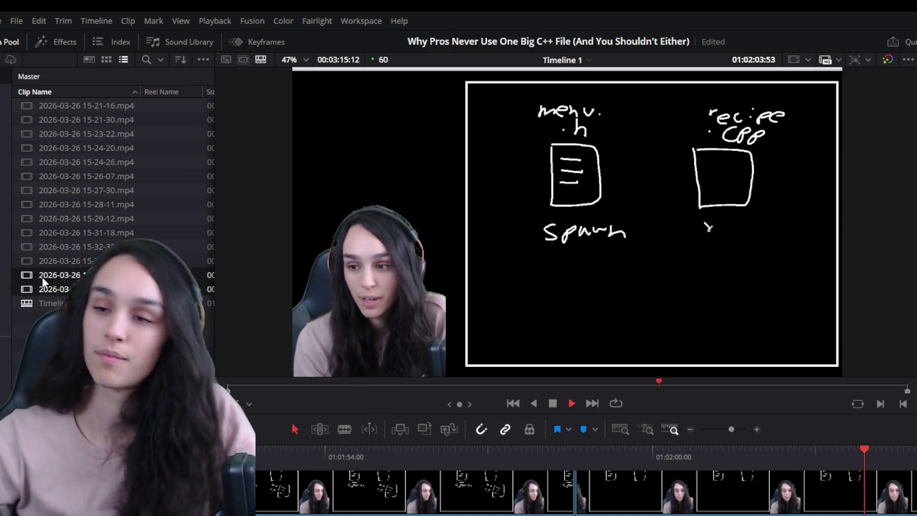
- Zoom out to survey the menu.h, Spawn and recipe.cpp clips, and undo the last trim
scroll(822, 513, down, 3)
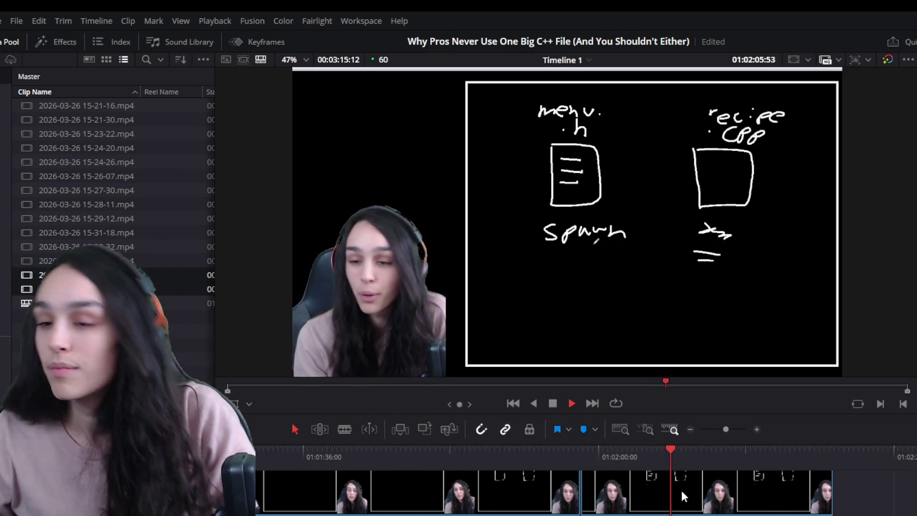
scroll(821, 513, up, 3)
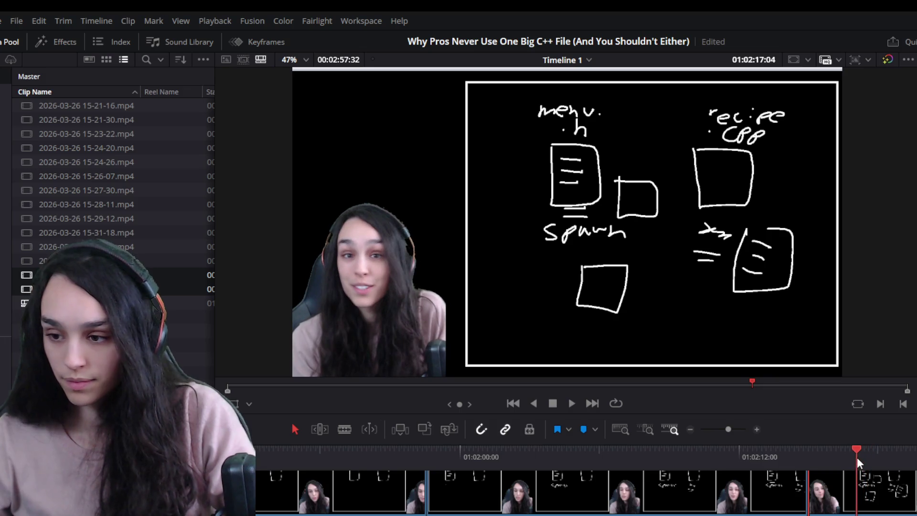
scroll(862, 495, down, 3)
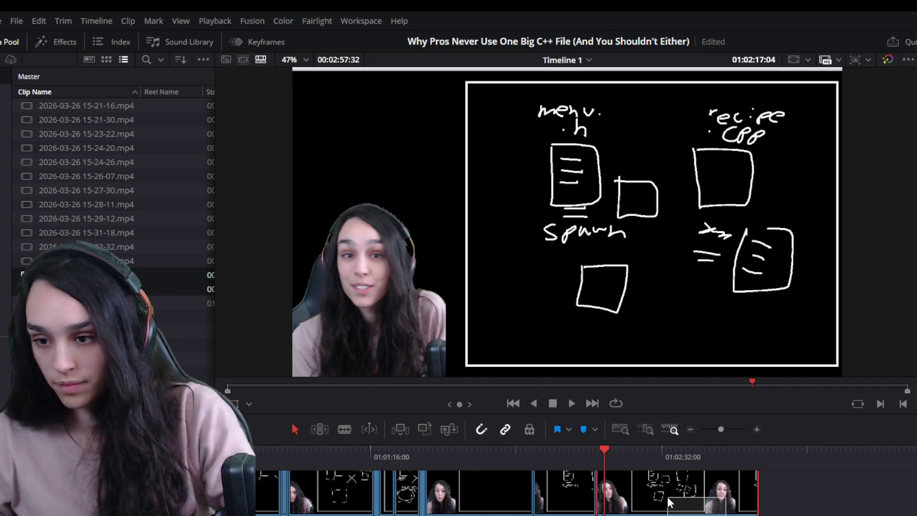
key(ctrl+z)
scroll(625, 450, up, 3)
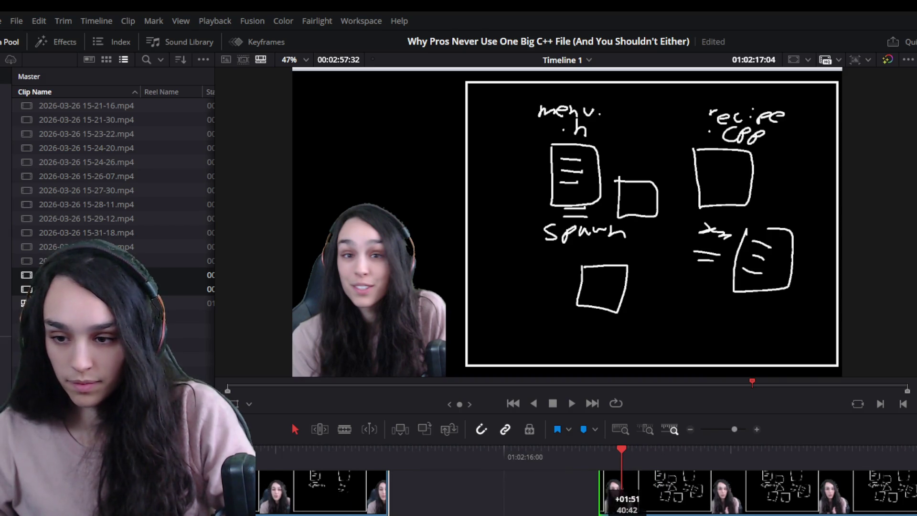
- Ripple-trim about two seconds of whiteboard footage before the playhead and play from the cut
key(ctrl+shift+bracketleft)
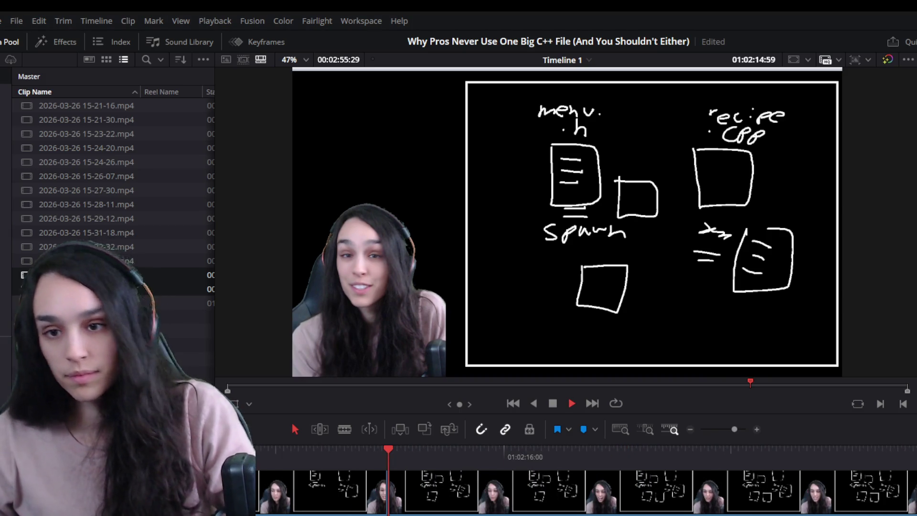
key(space)
scroll(435, 486, down, 2)
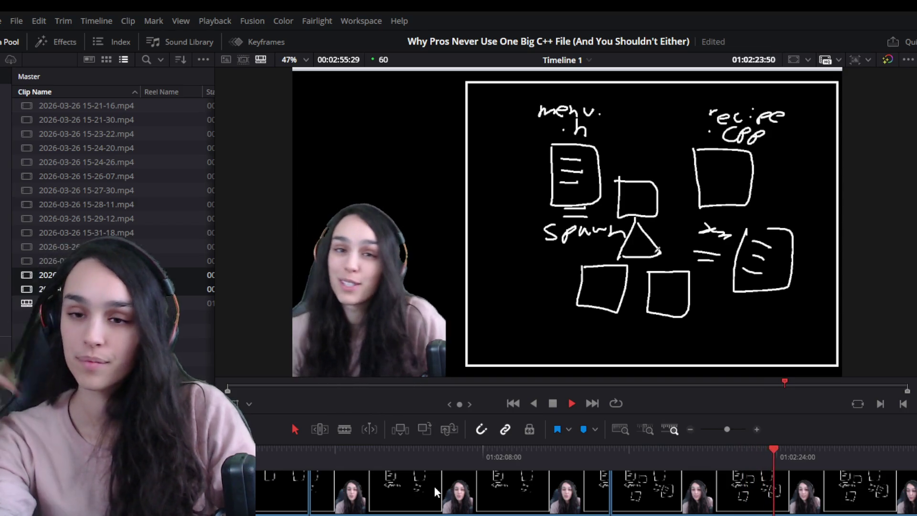
key(ctrl+equal)
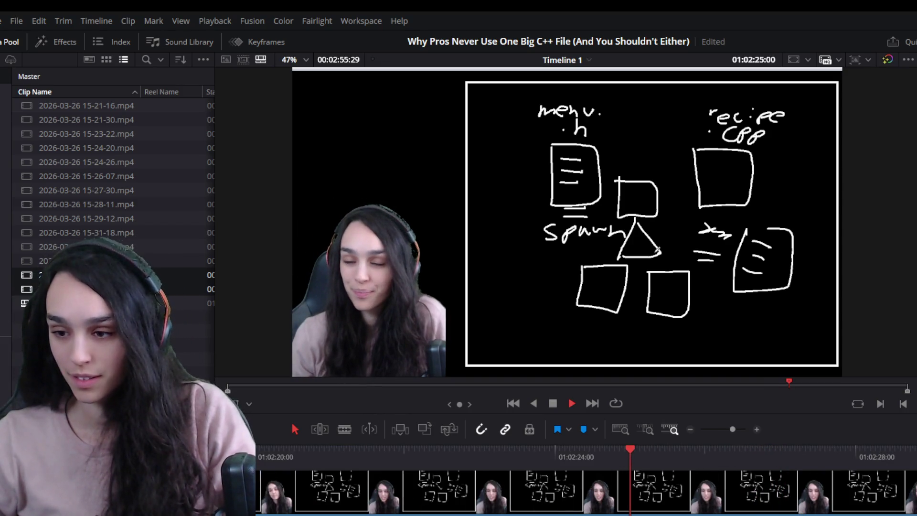
key(ctrl+minus)
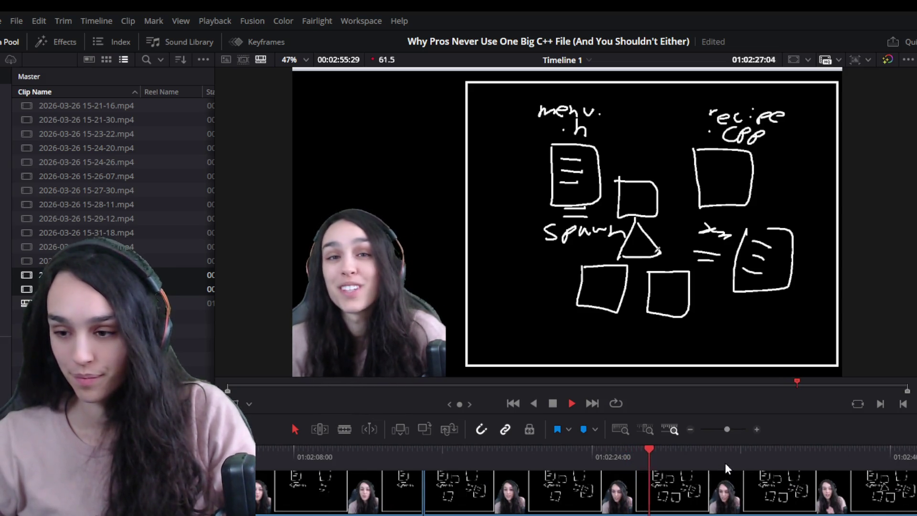
- Scrub to the exact cut point and split the clip there
click(696, 457)
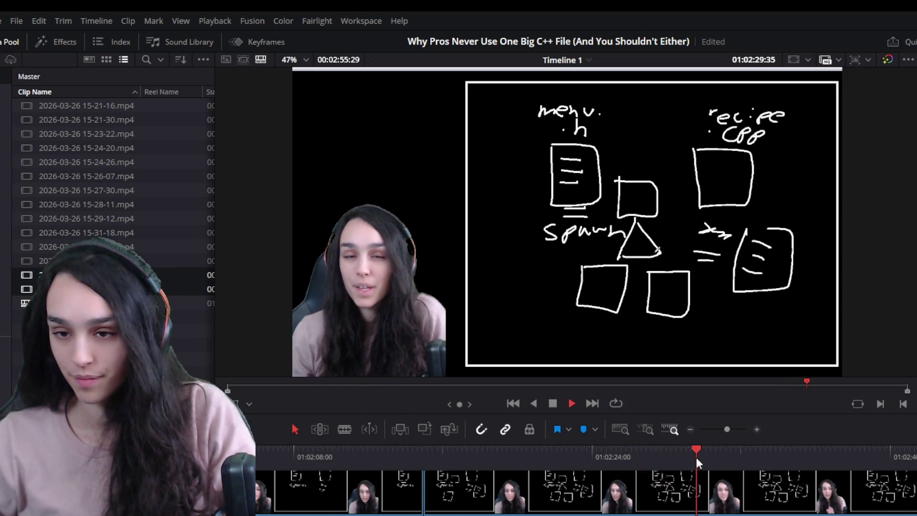
drag(696, 457, 665, 459)
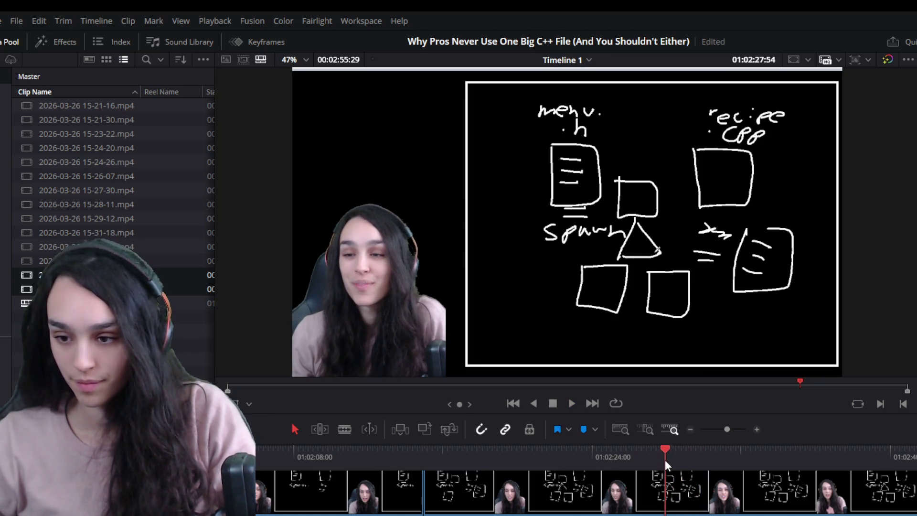
key(space)
drag(577, 461, 560, 451)
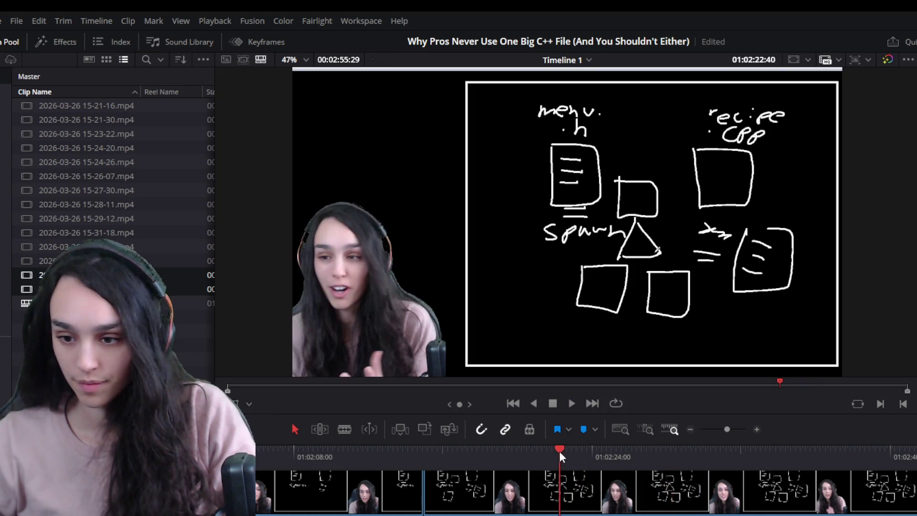
scroll(693, 510, up, 3)
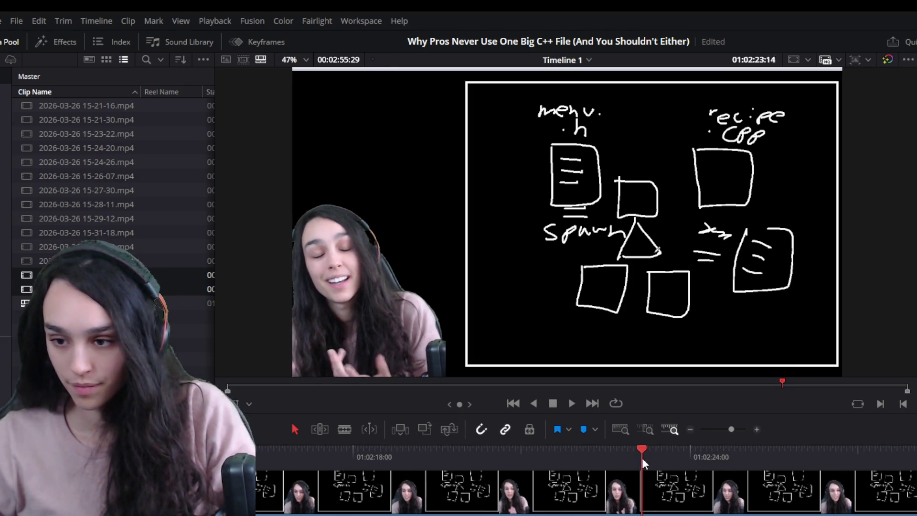
drag(644, 457, 624, 460)
key(ctrl+b)
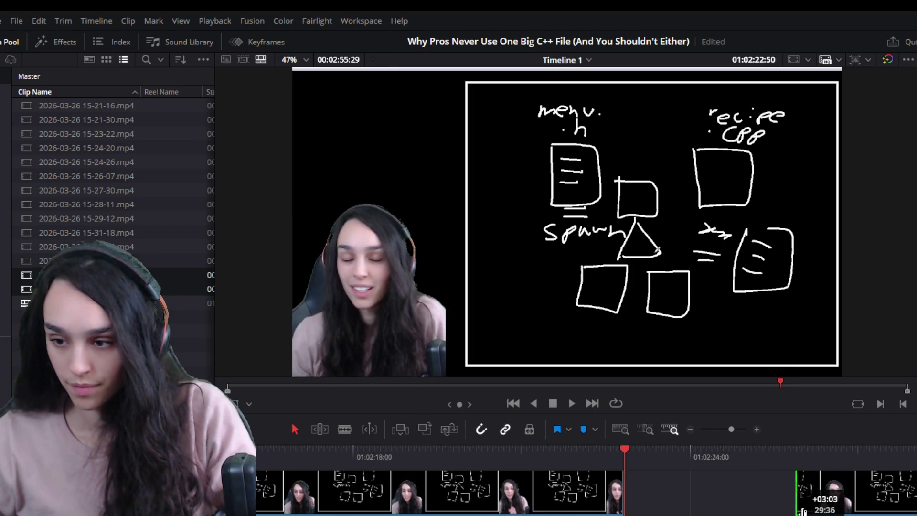
- Play back from the new split and jump ahead in the final clip
key(space)
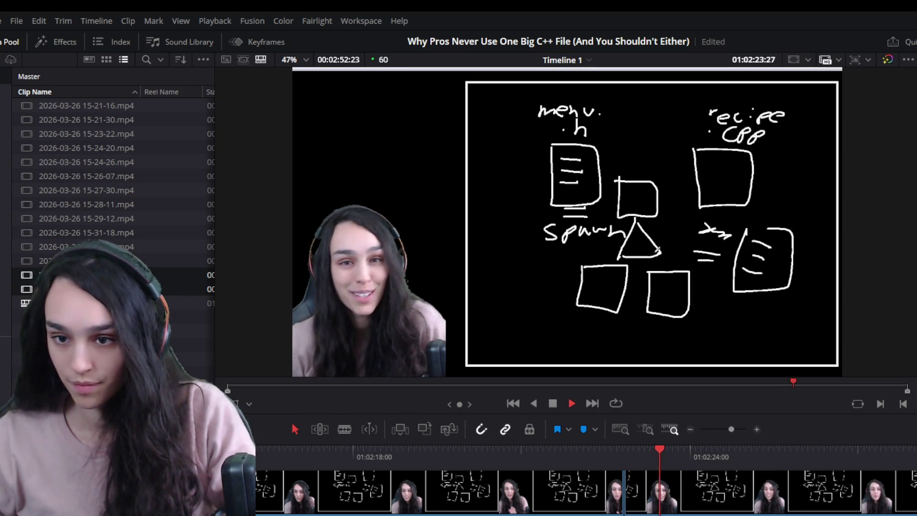
key(space)
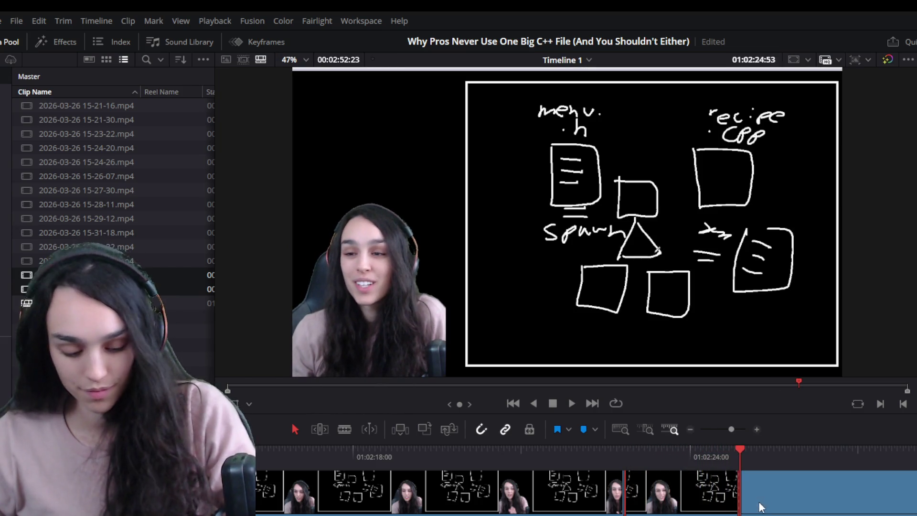
scroll(812, 453, down, 2)
click(804, 456)
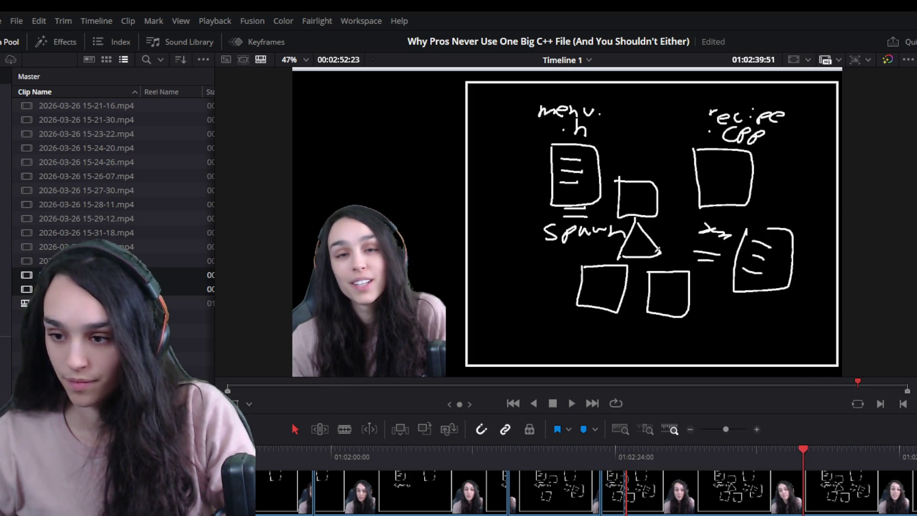
- Trim the final clip's tail so the video ends on the closing wave at 00:02:34:22
drag(772, 499, 755, 499)
key(space)
key(ctrl+equal)
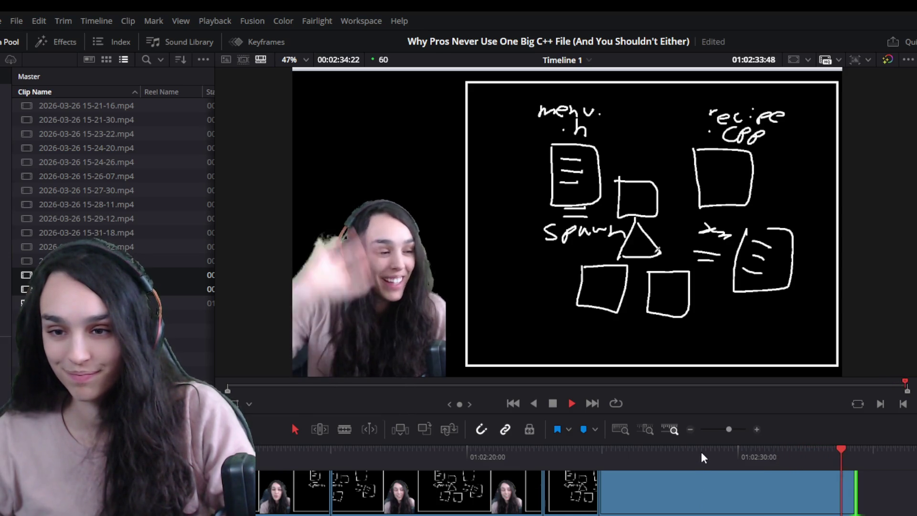
key(space)
key(ctrl+minus)
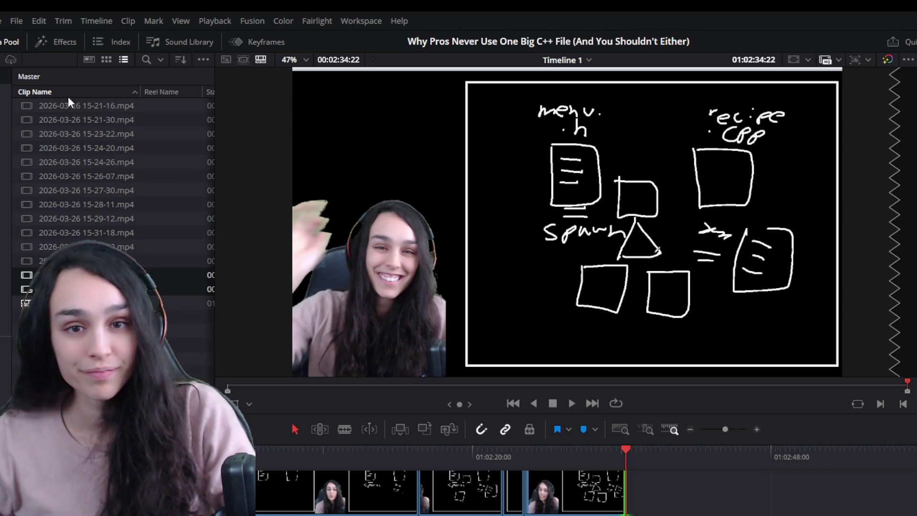
- Add a Text title on V2 above the final clip reading 'twitch.tv/teamvash'
click(61, 42)
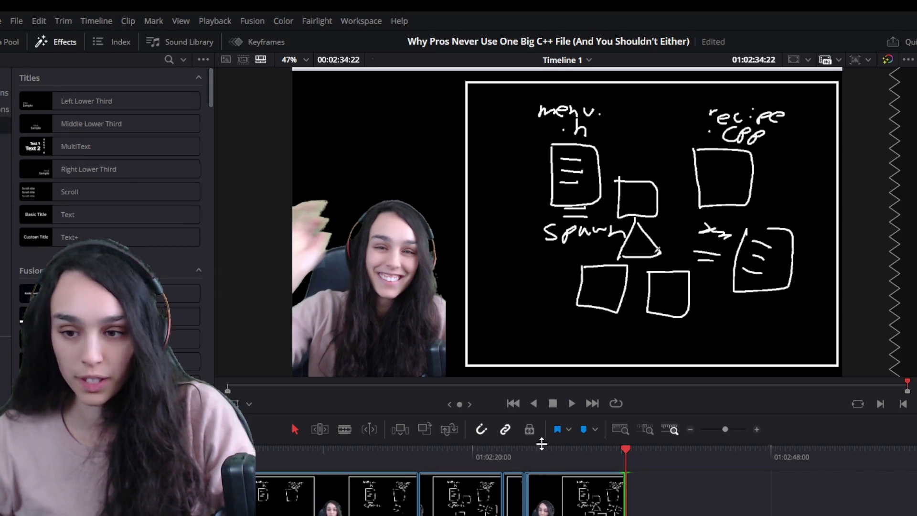
drag(343, 416, 343, 345)
mouse_move(95, 229)
mouse_down()
mouse_move(158, 296)
mouse_move(569, 435)
mouse_move(553, 416)
mouse_up()
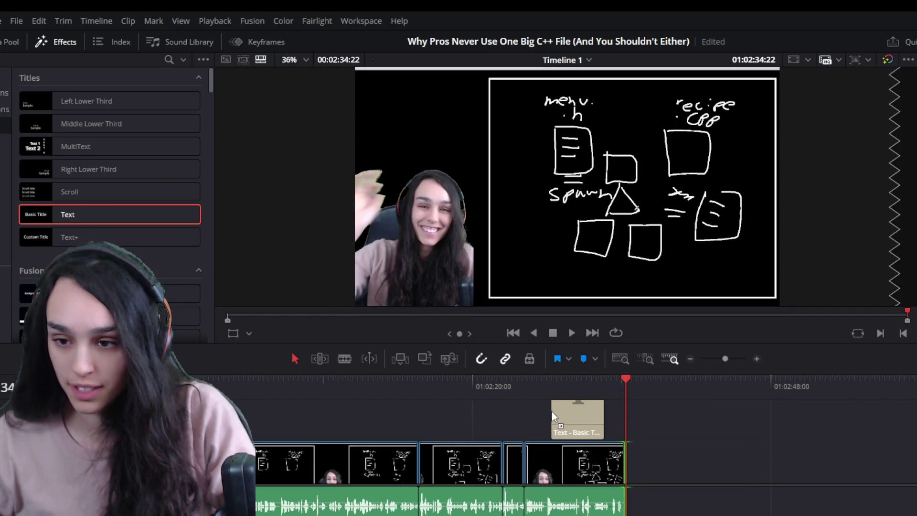
click(577, 382)
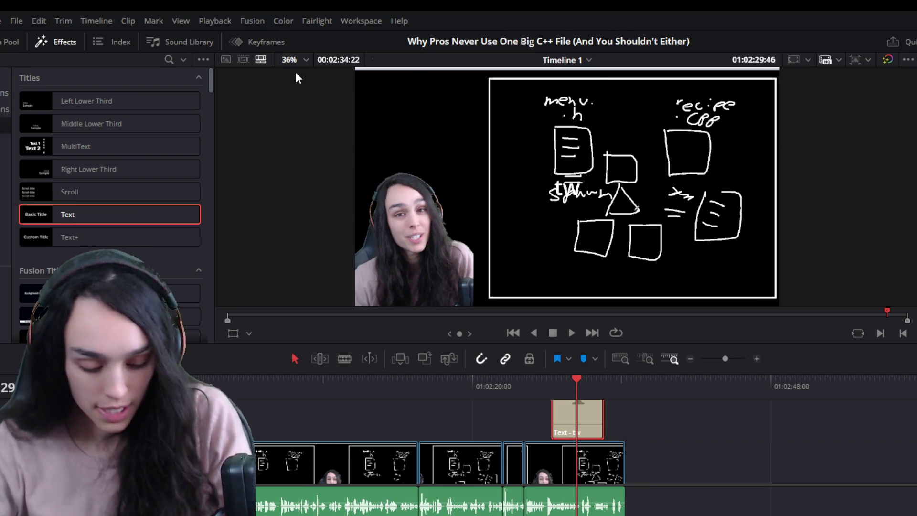
text(twitch.tv/teamwash)
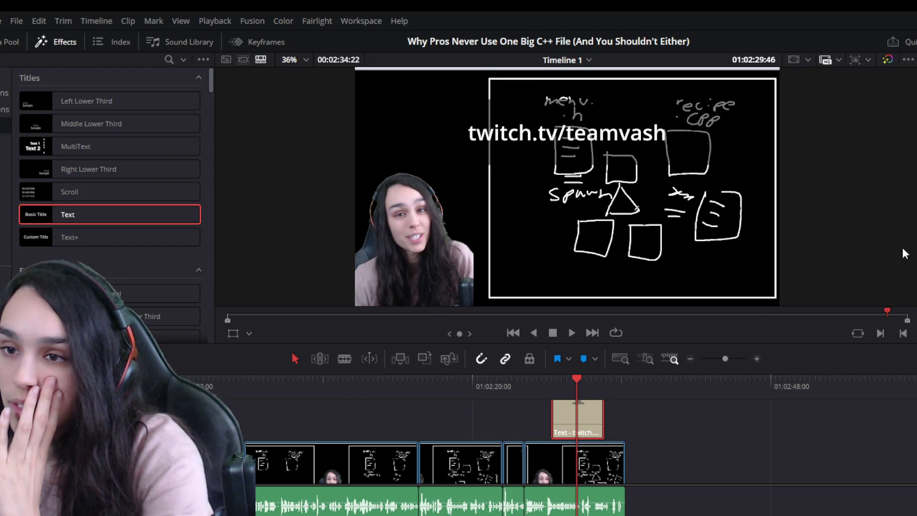
click(548, 385)
- Shift the twitch.tv title later and trim it to end with the final clip
scroll(598, 513, up, 2)
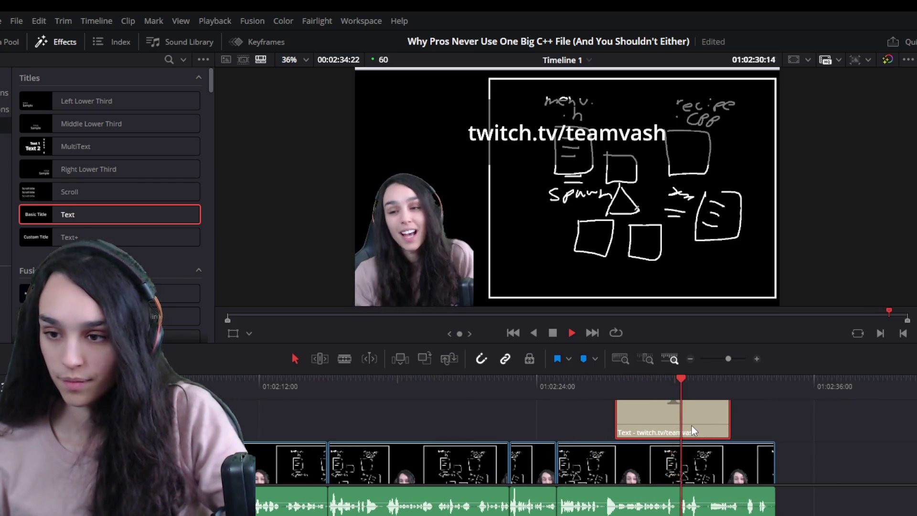
drag(691, 426, 732, 426)
key(space)
mouse_move(804, 425)
mouse_down()
mouse_move(778, 430)
mouse_move(773, 459)
mouse_up()
- Stop playback, zoom the timeline out, and replay the edit from the beginning
scroll(773, 459, down, 2)
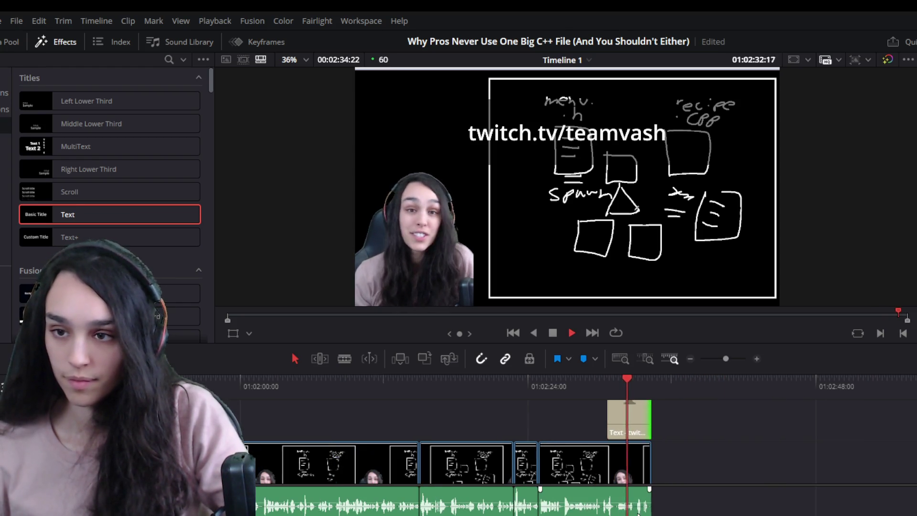
key(space)
scroll(773, 459, down, 2)
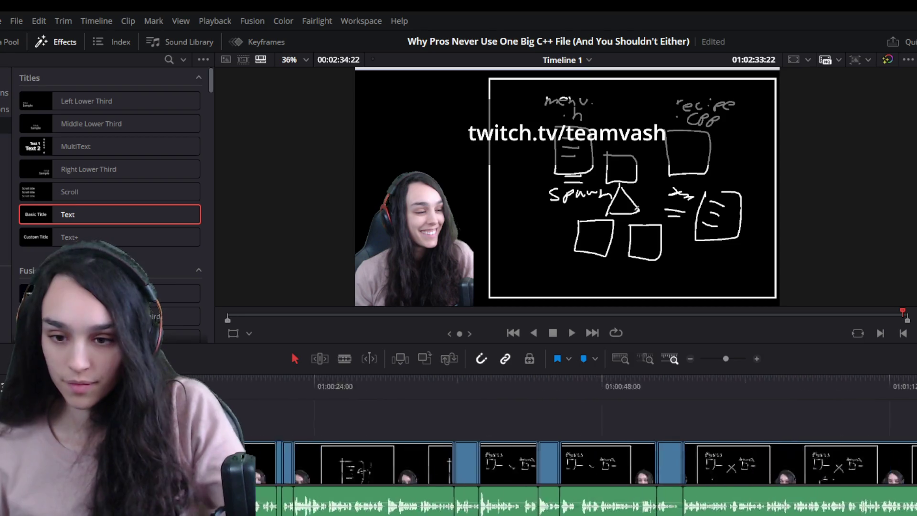
key(Home)
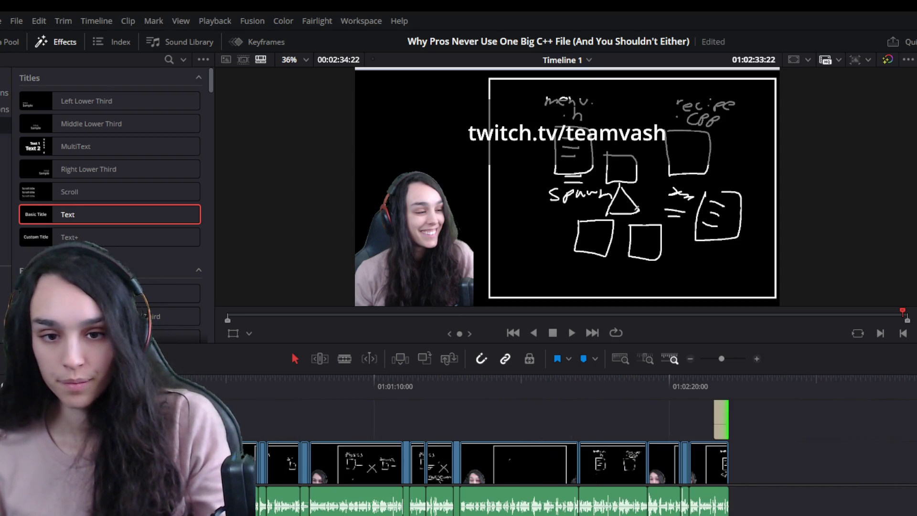
key(space)
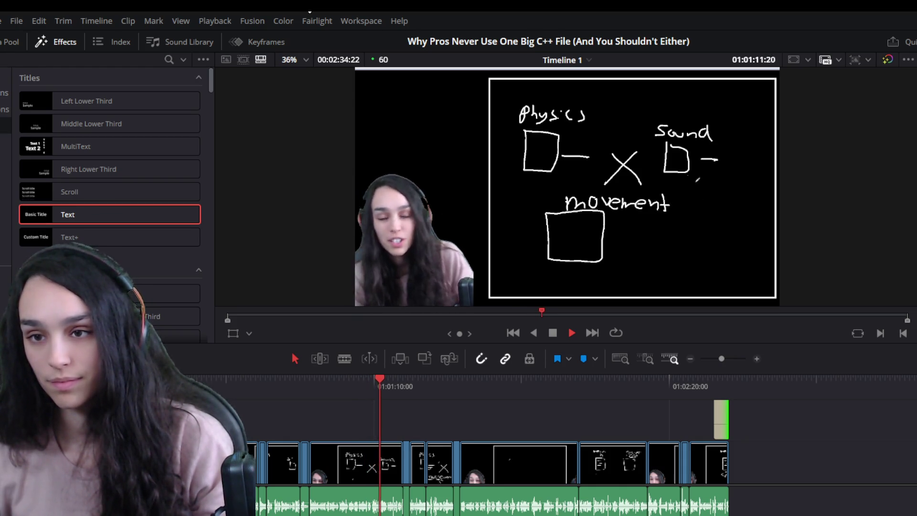
- Stop playback on the Physics, Sound and movement whiteboard section
key(space)
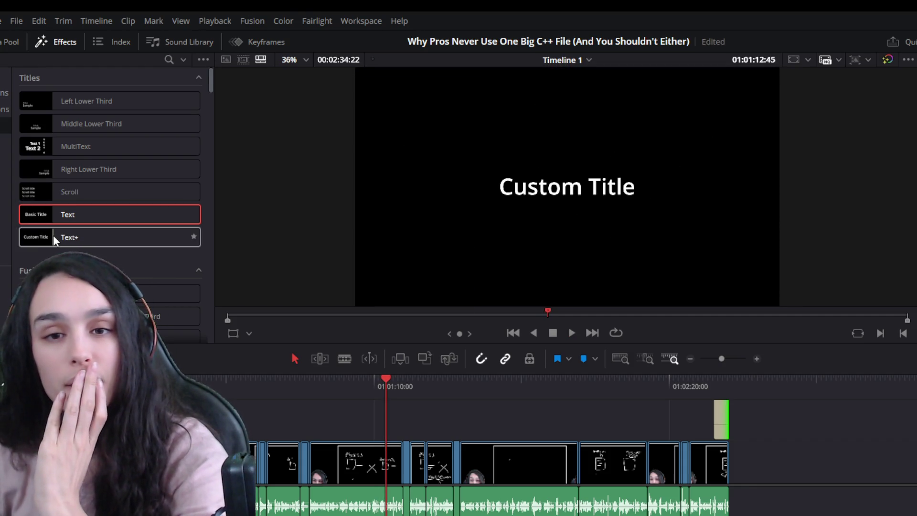
- Browse the Titles list to Scale Up Lower Third and drag it above the video
scroll(53, 235, down, 5)
scroll(100, 228, down, 3)
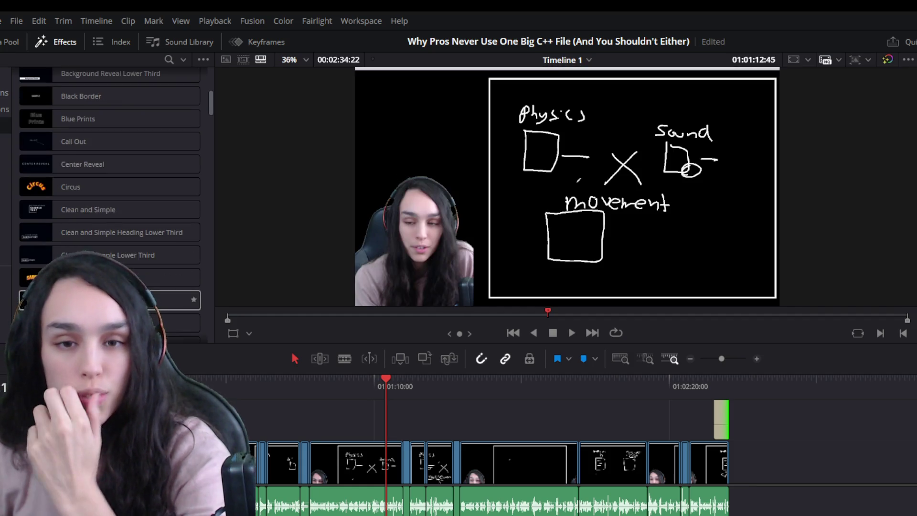
scroll(99, 226, down, 5)
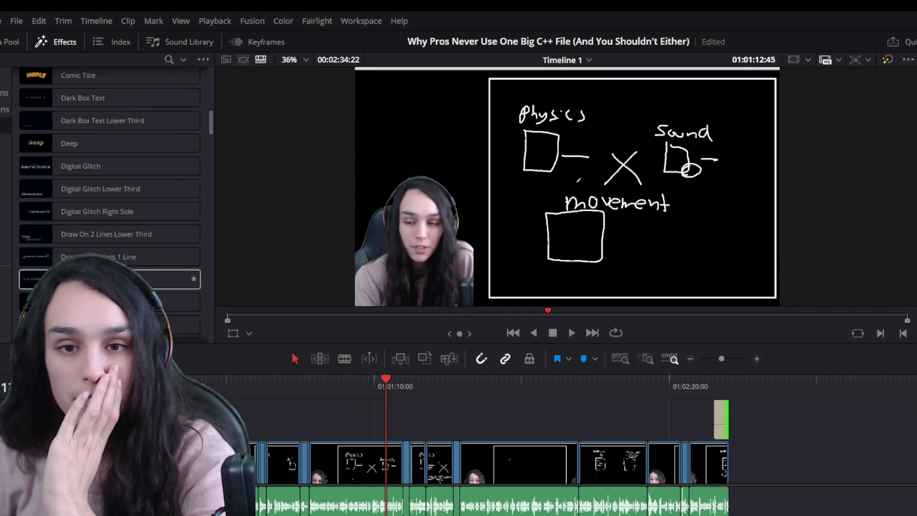
scroll(95, 250, down, 5)
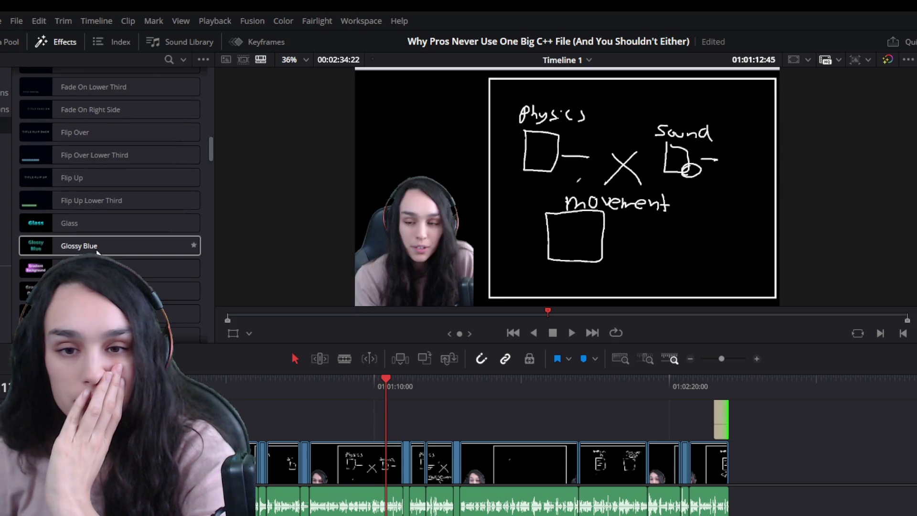
scroll(121, 132, down, 6)
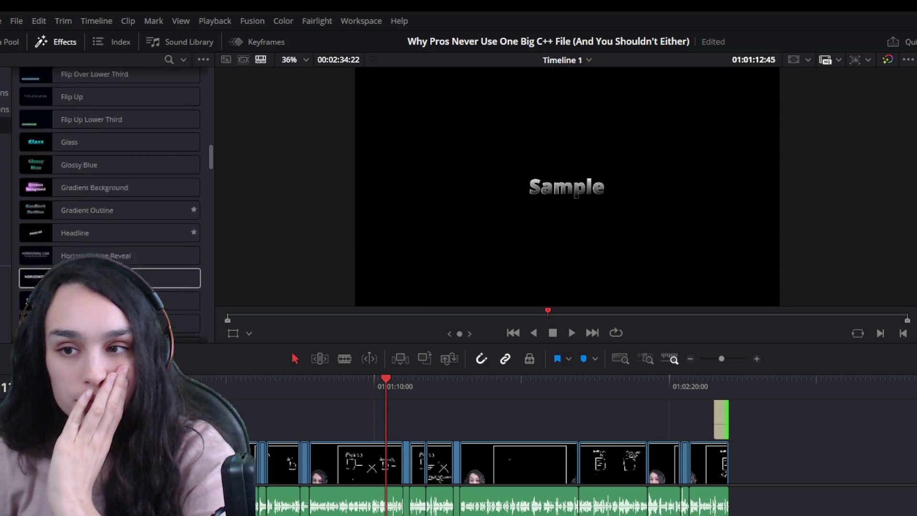
scroll(121, 132, down, 15)
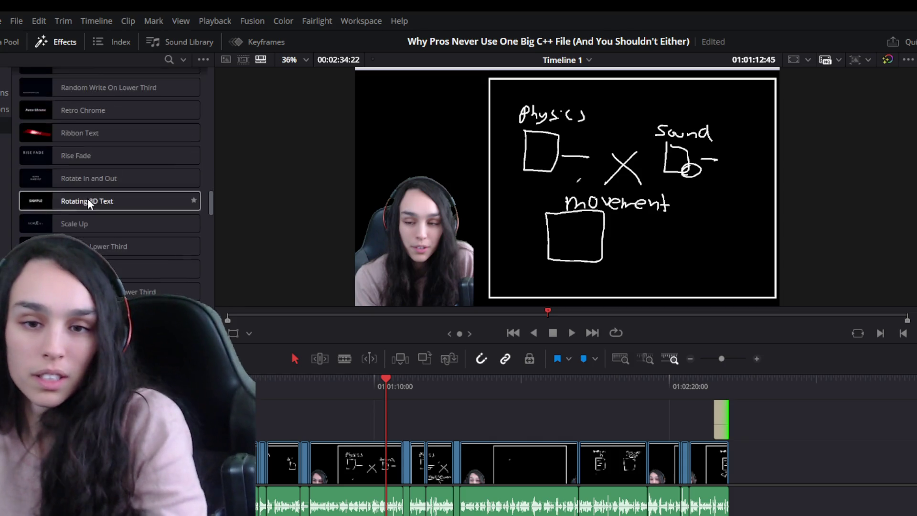
scroll(100, 202, down, 5)
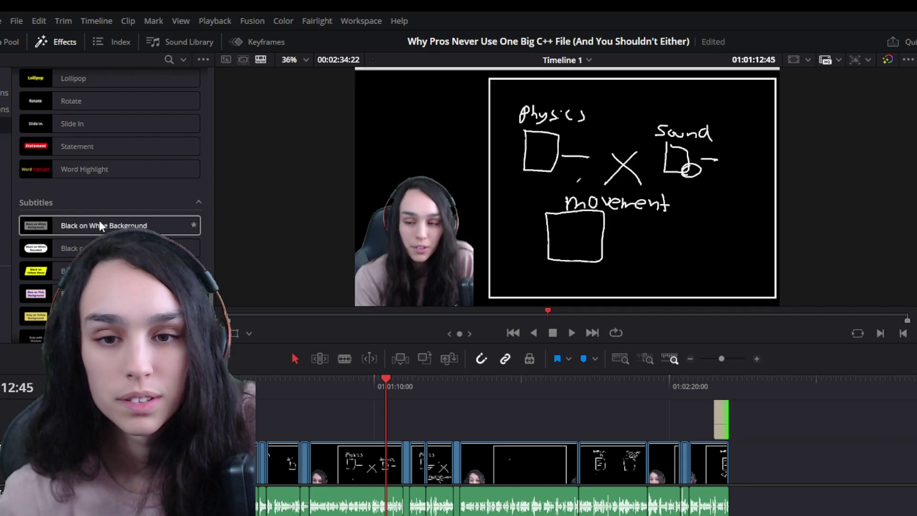
scroll(99, 220, down, 5)
scroll(100, 201, up, 7)
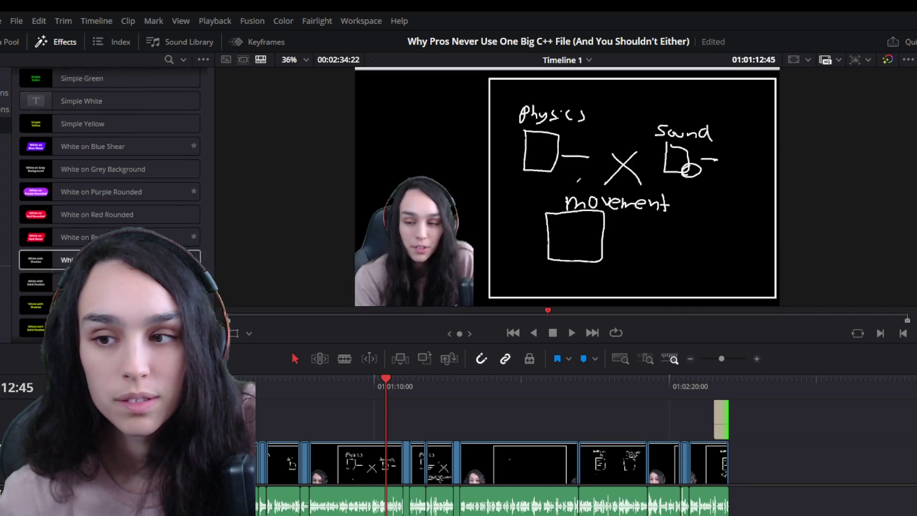
scroll(79, 238, up, 10)
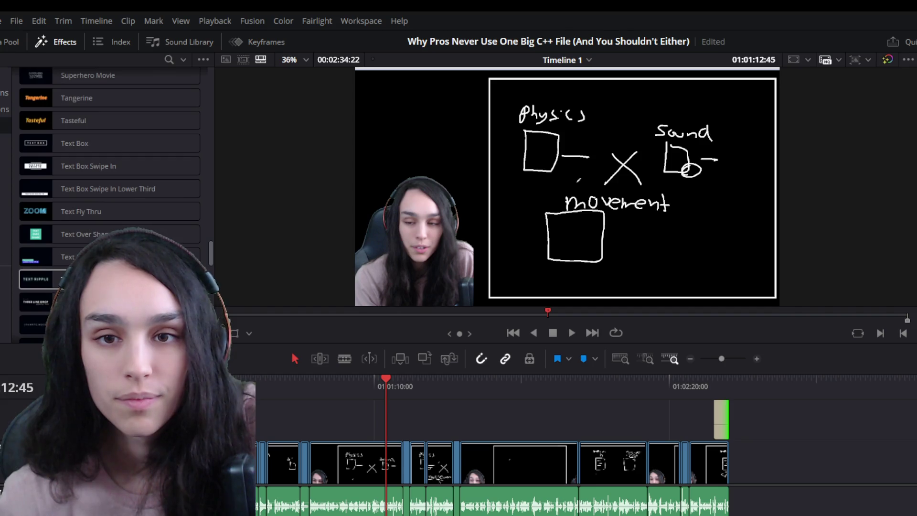
scroll(133, 211, up, 10)
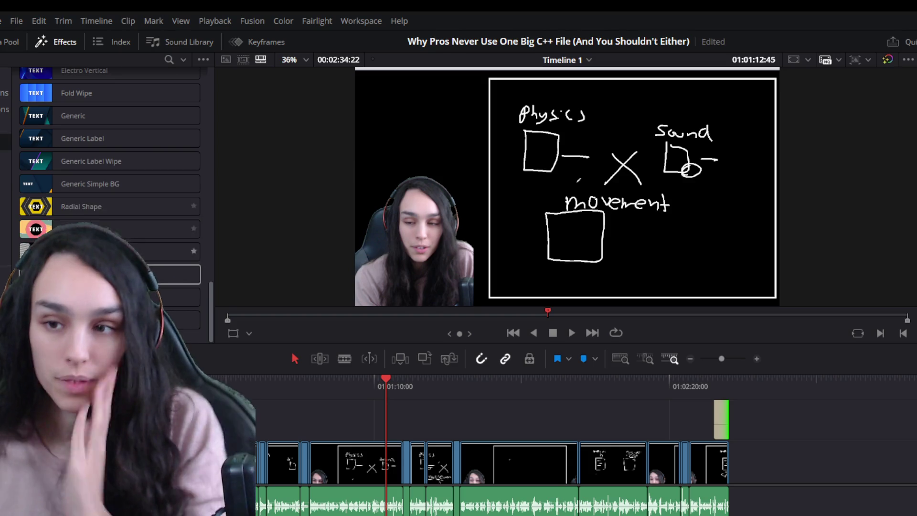
scroll(143, 280, down, 10)
scroll(59, 287, up, 10)
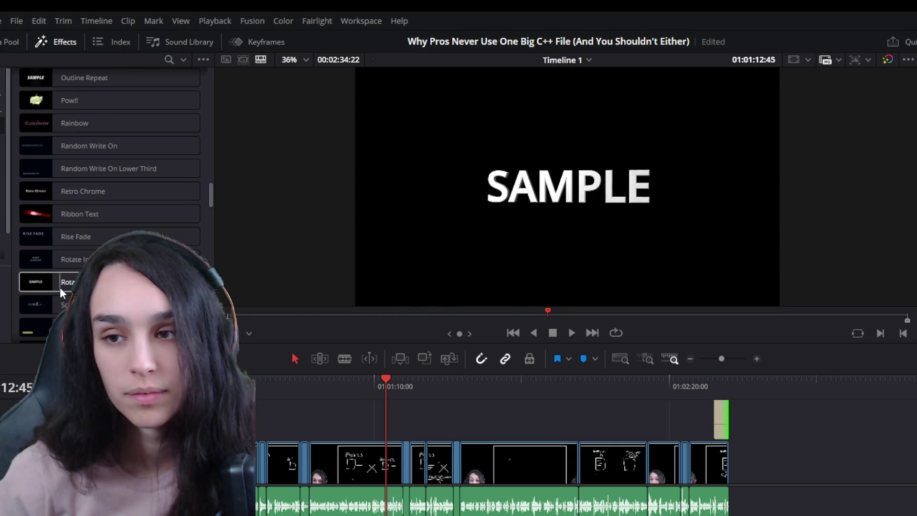
scroll(59, 295, down, 2)
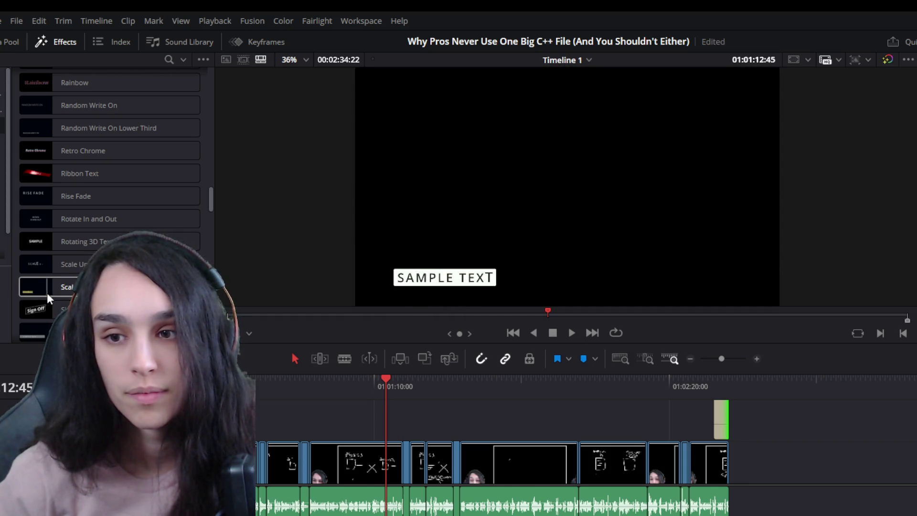
mouse_move(59, 293)
mouse_down()
mouse_move(268, 400)
mouse_move(349, 419)
mouse_up()
- Drop the Scale Up Lower Third on V2, move it to start near 01:00:59, and save
click(355, 383)
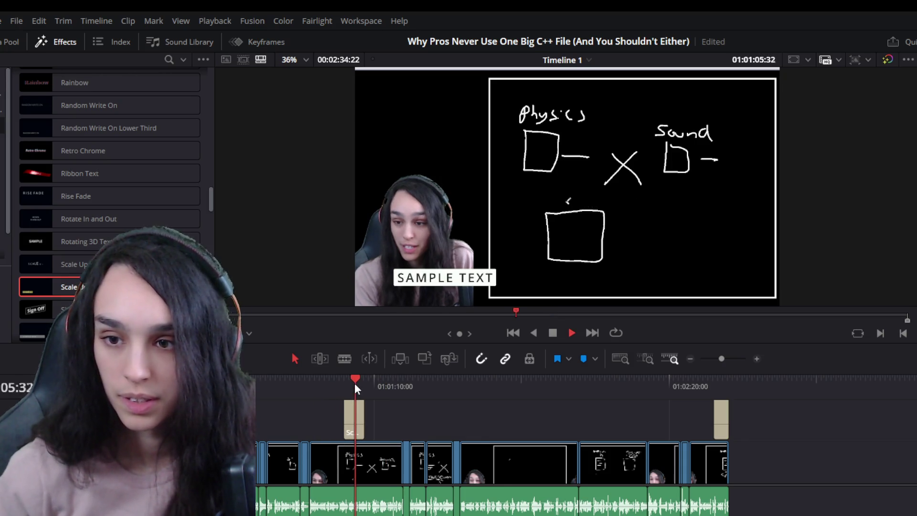
key(ctrl+equal)
key(ctrl+equal)
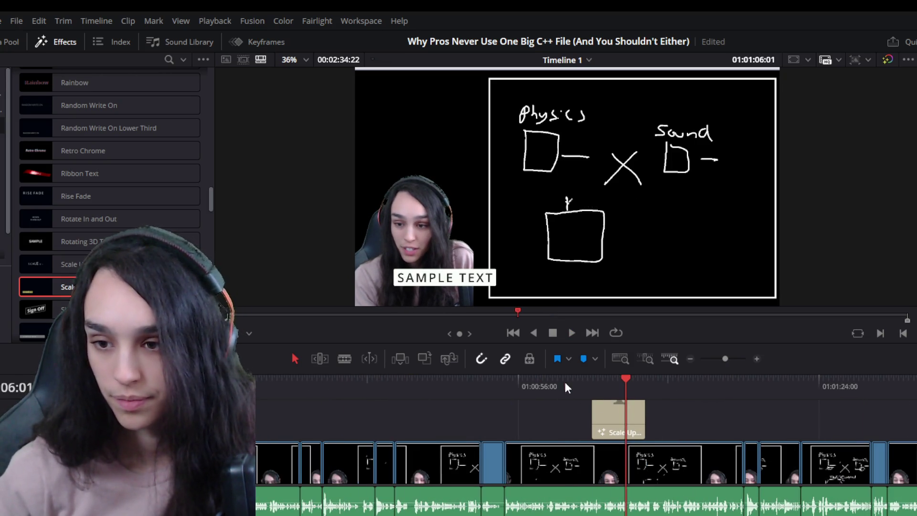
click(565, 382)
key(space)
key(ctrl+equal)
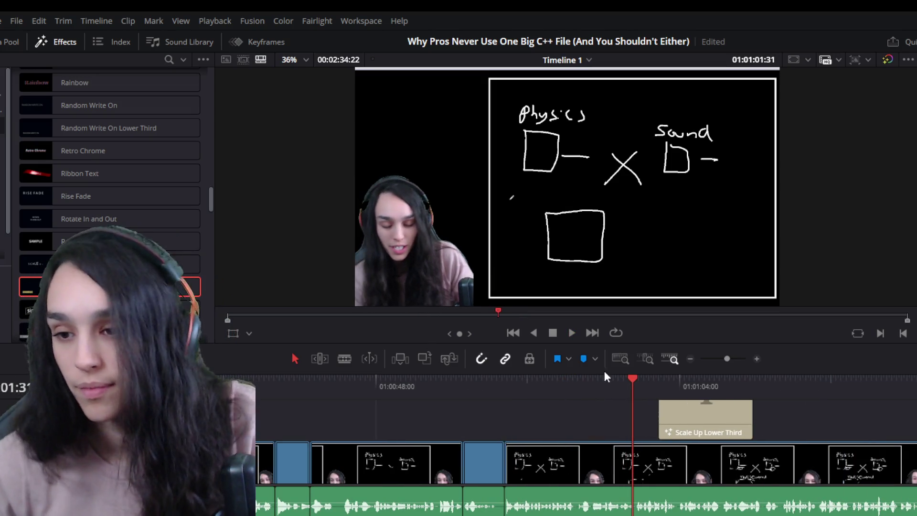
click(587, 377)
drag(662, 422, 606, 423)
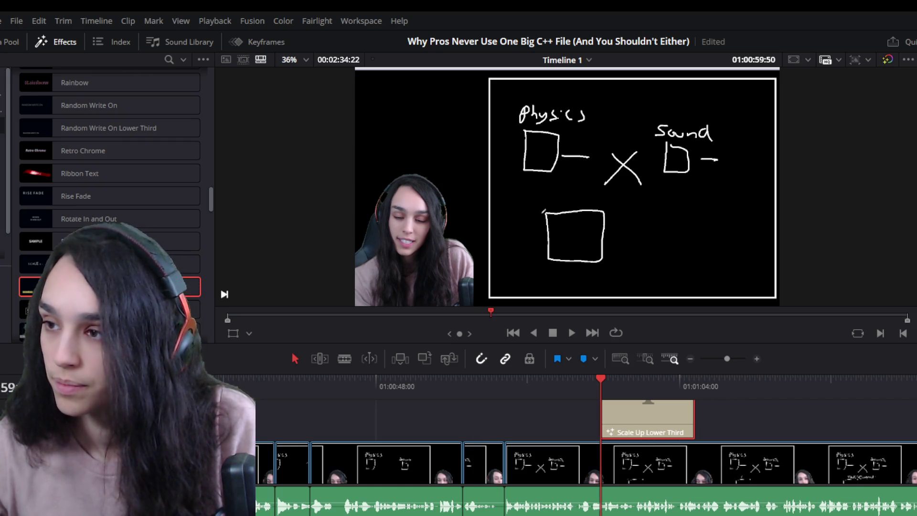
key(ctrl+s)
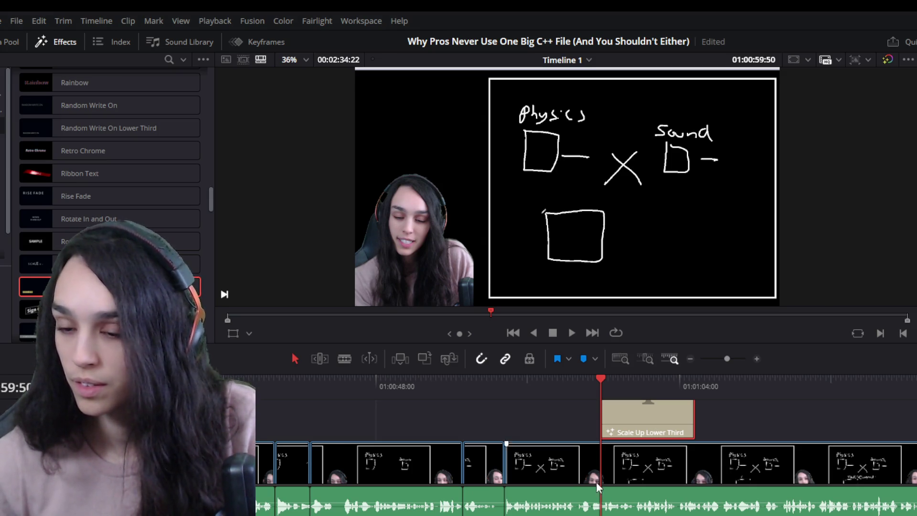
- Preview the lower-third animation and trim its end shorter at the playhead
click(586, 380)
key(space)
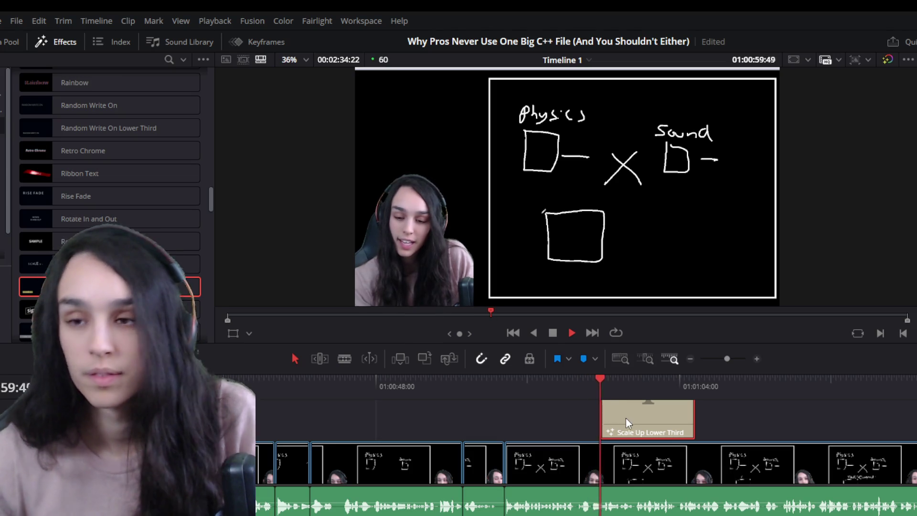
key(space)
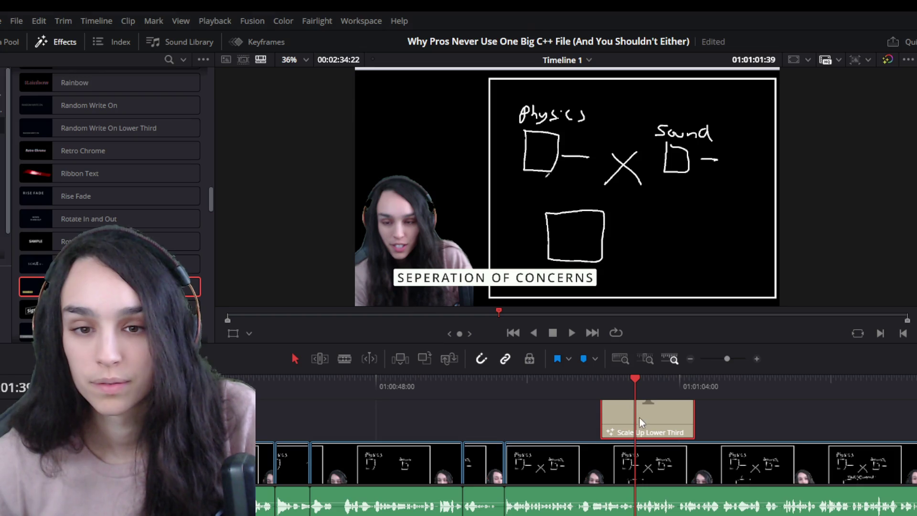
key(space)
key(space)
drag(694, 421, 648, 422)
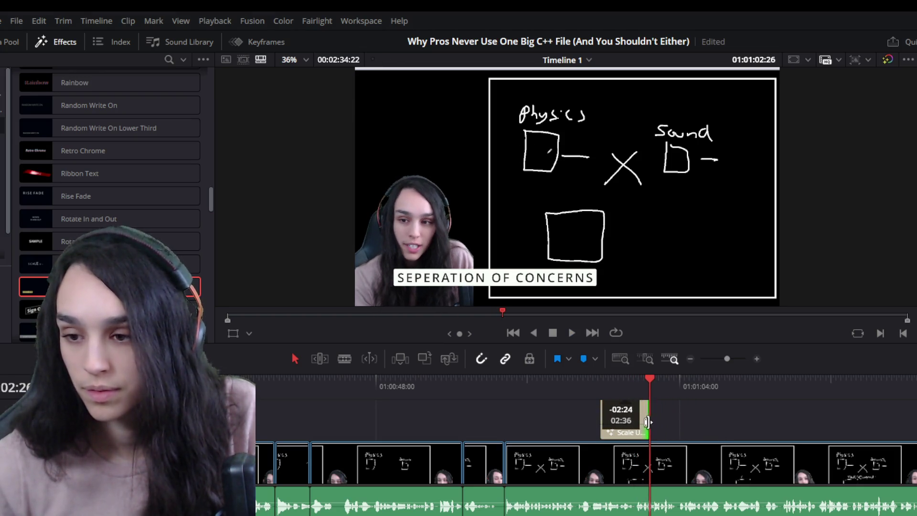
click(578, 379)
key(space)
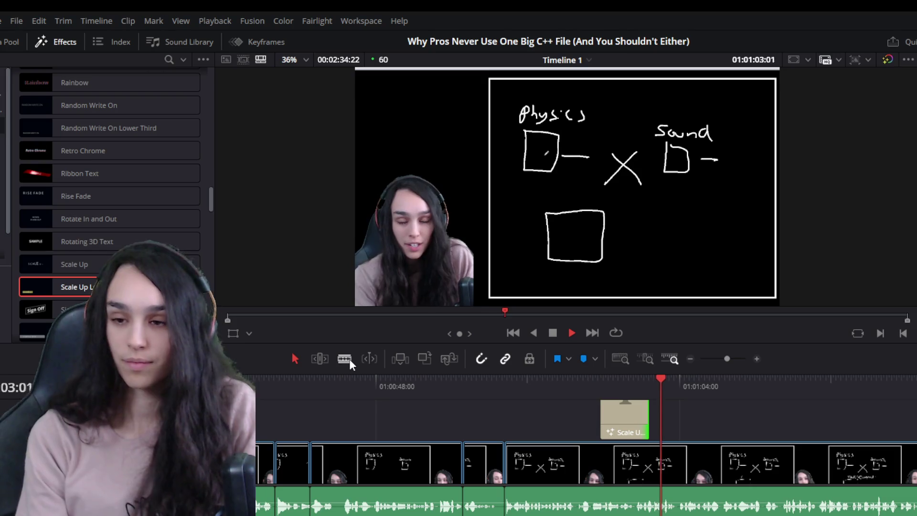
- Pause, then resume playback to watch through to the final twitch.tv overlay
key(space)
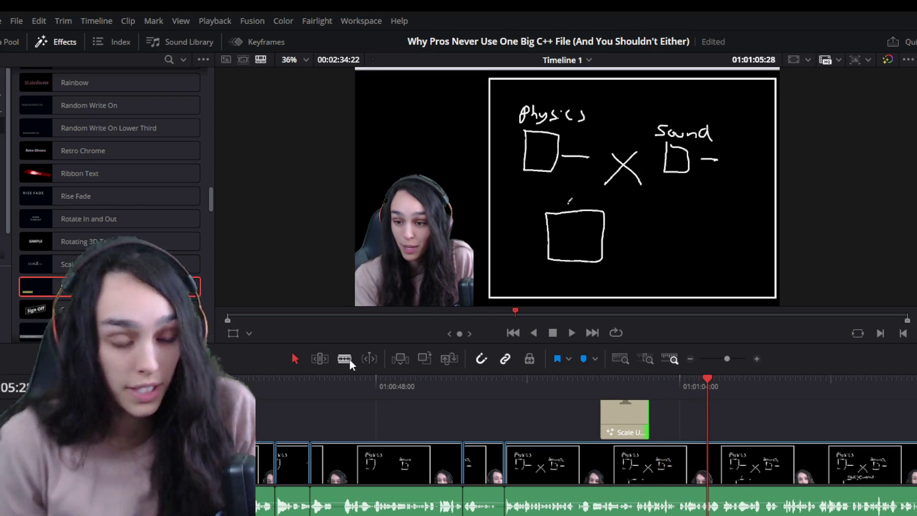
key(space)
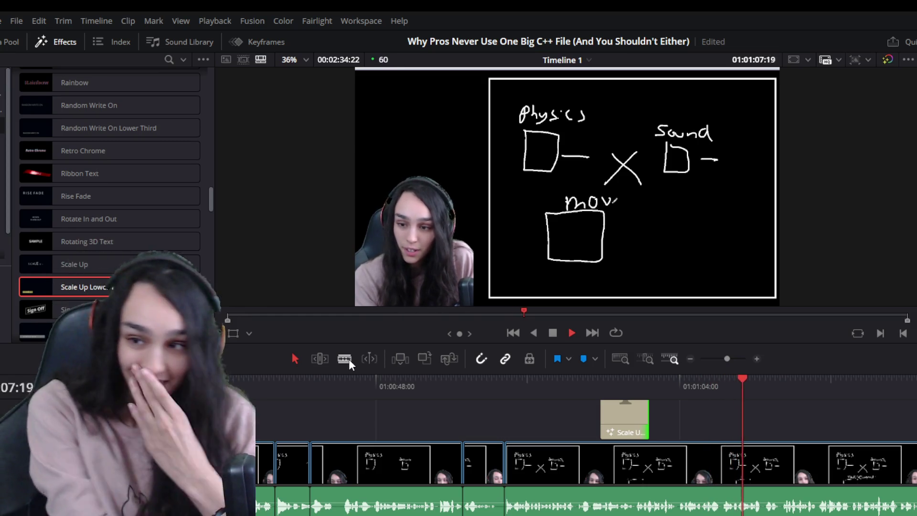